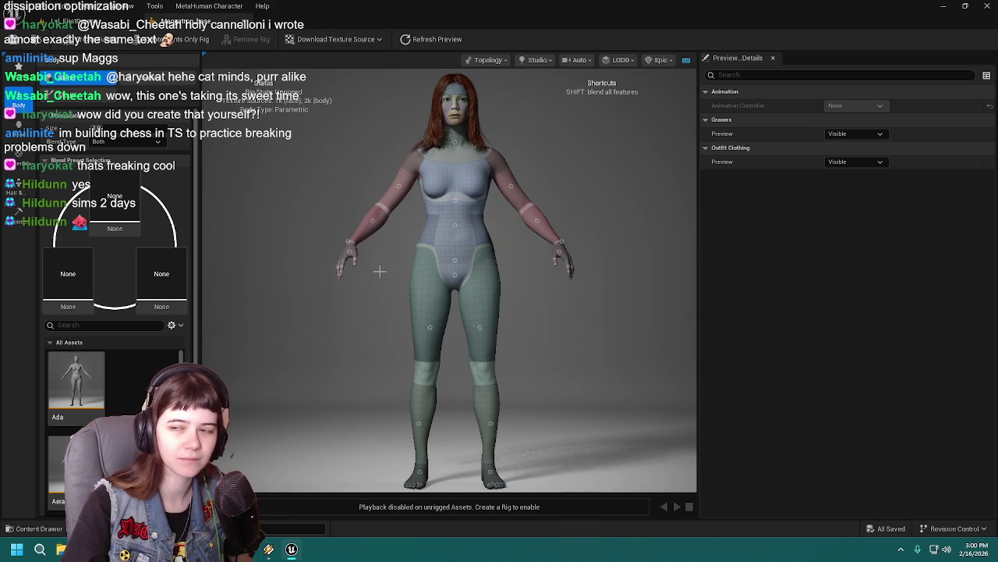
# Look through the Body Blend presets and parametric measurement sliders, then switch to Head blending
pyautogui.scroll(2, 383, 259)
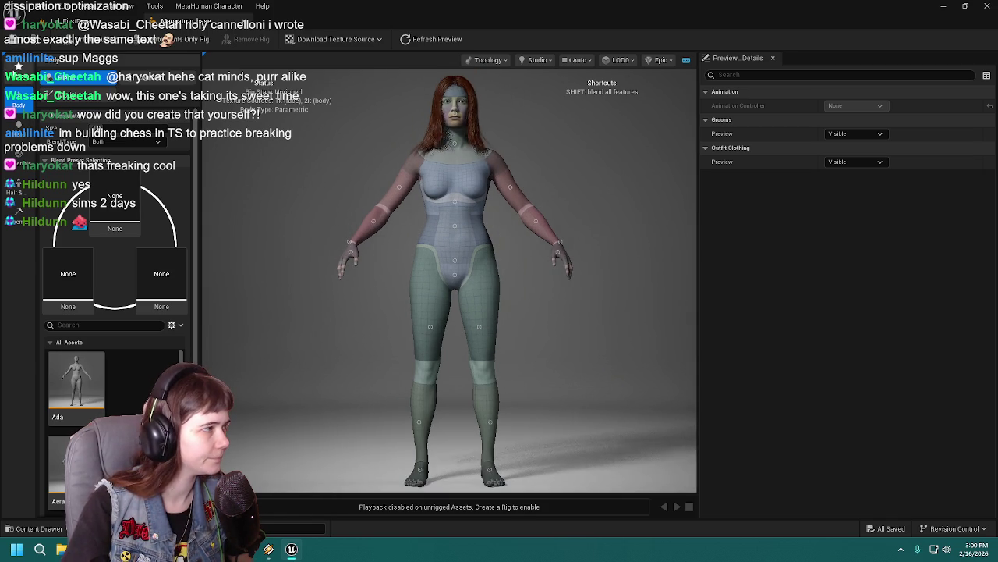
pyautogui.click(17, 69)
pyautogui.click(17, 69)
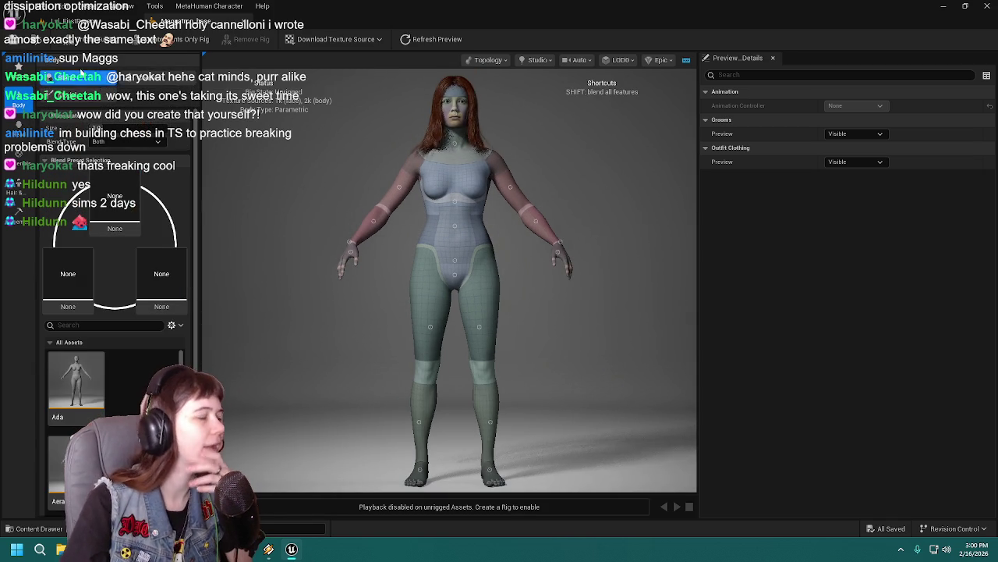
pyautogui.click(91, 97)
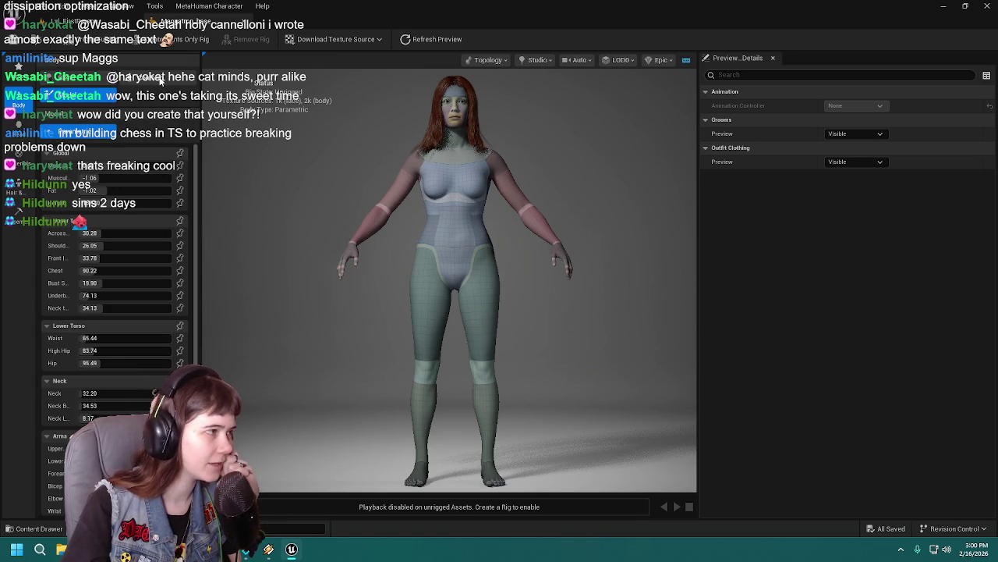
pyautogui.click(87, 79)
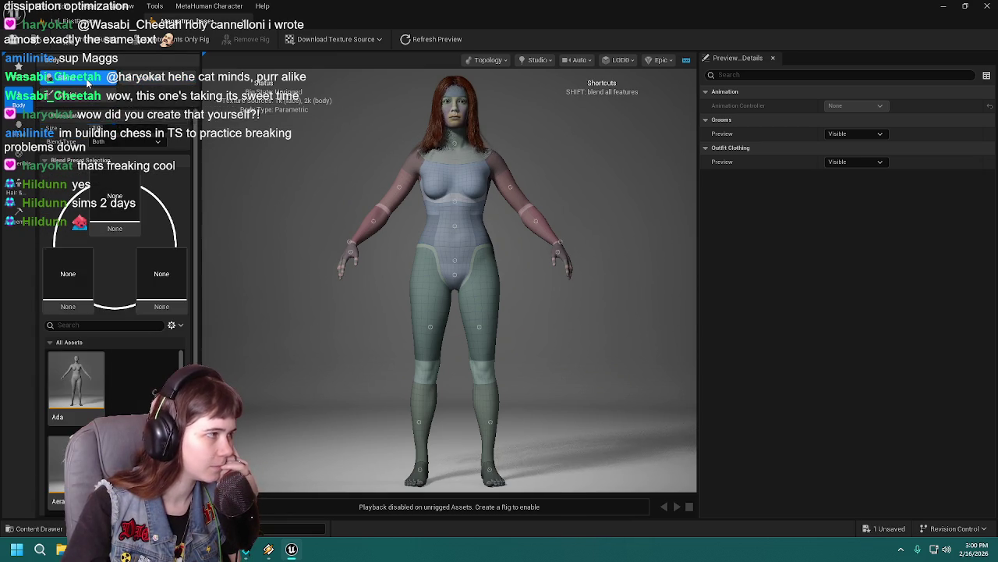
pyautogui.click(17, 131)
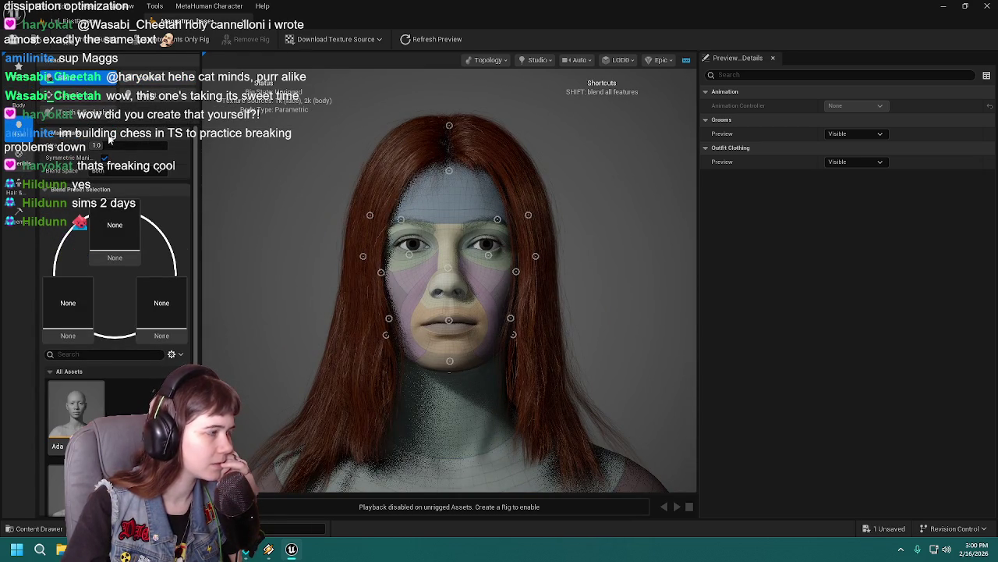
# Inspect the rendered skin with freckles at density 0.23 and strength 0.1, viewing the face frontally
pyautogui.click(18, 164)
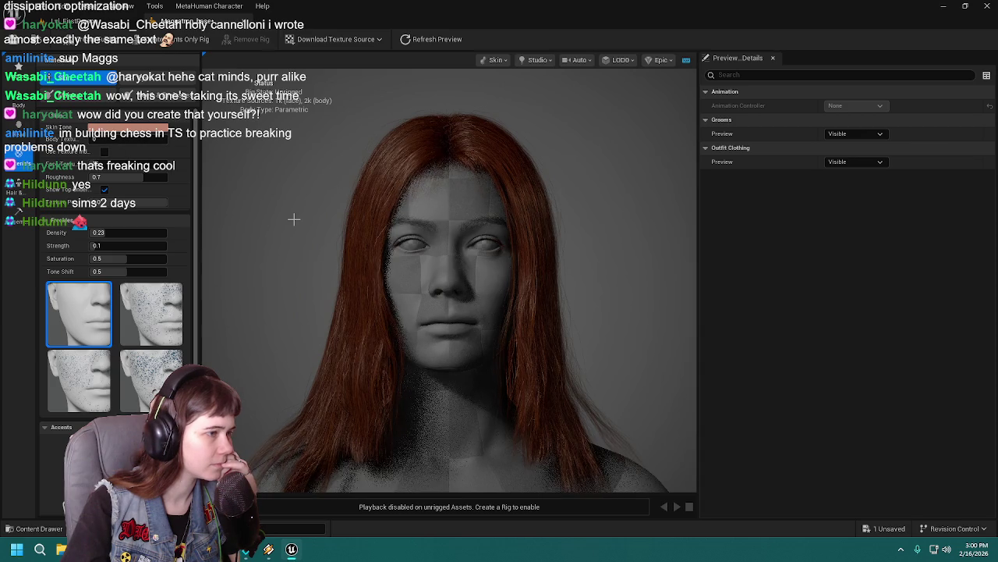
pyautogui.scroll(-5, 295, 224)
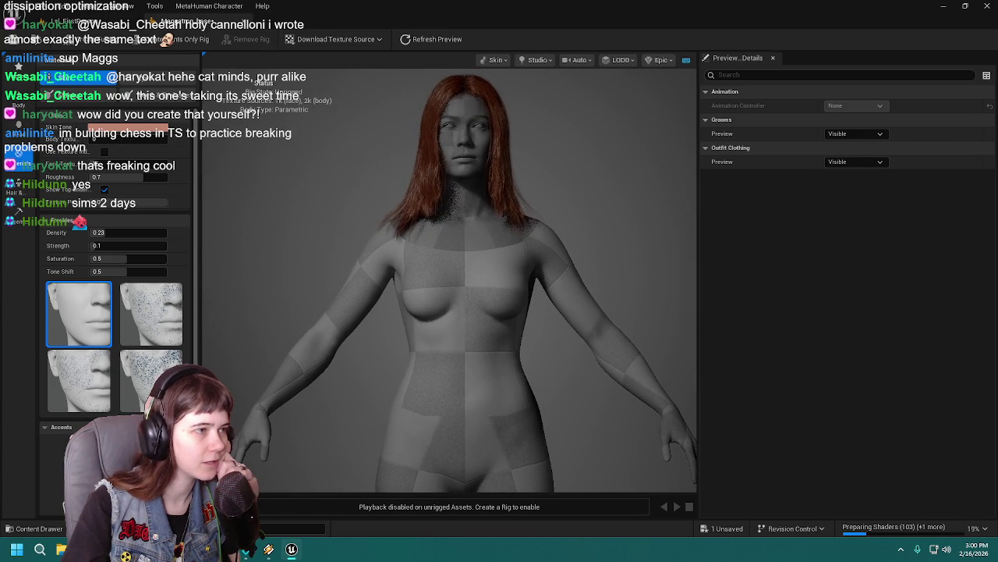
pyautogui.moveTo(307, 219)
pyautogui.mouseDown()
pyautogui.moveTo(334, 220)
pyautogui.moveTo(310, 213)
pyautogui.mouseUp()
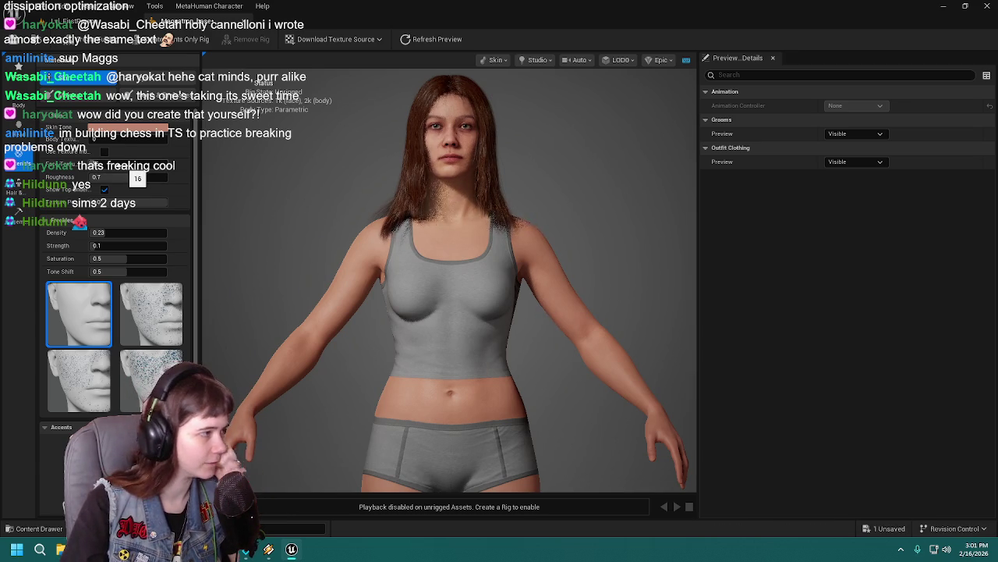
pyautogui.scroll(3, 319, 151)
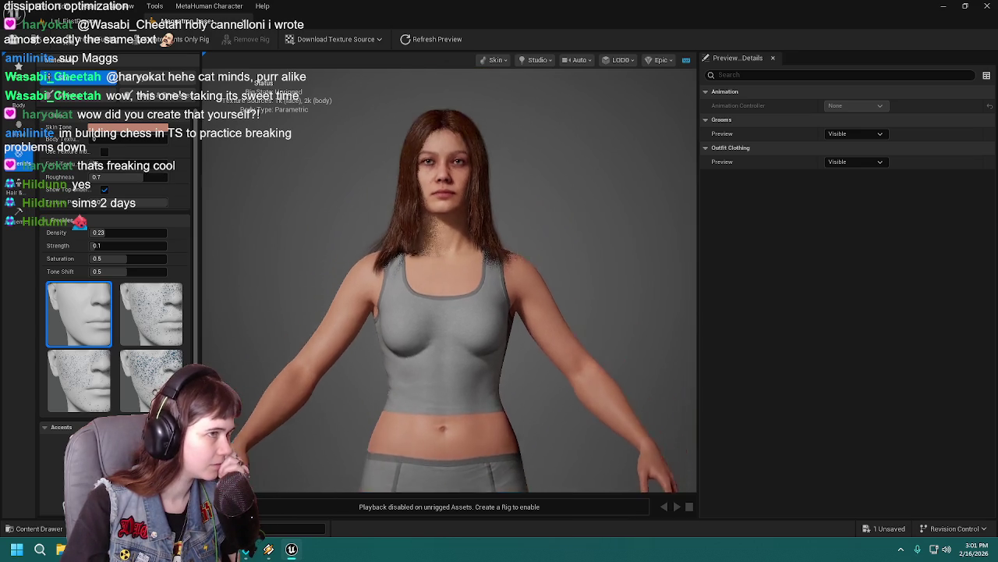
pyautogui.scroll(5, 314, 156)
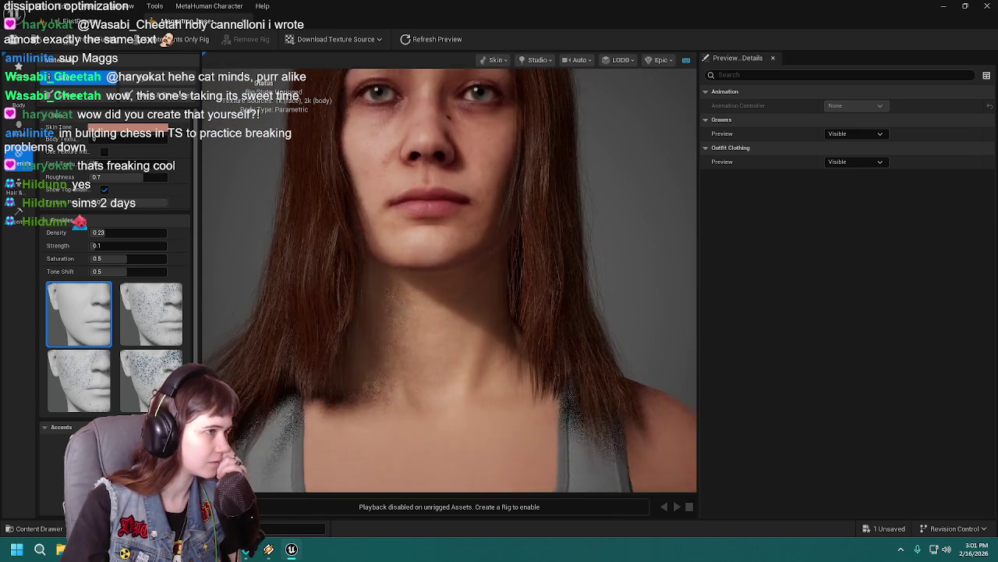
pyautogui.scroll(-3, 326, 206)
pyautogui.scroll(-2, 325, 205)
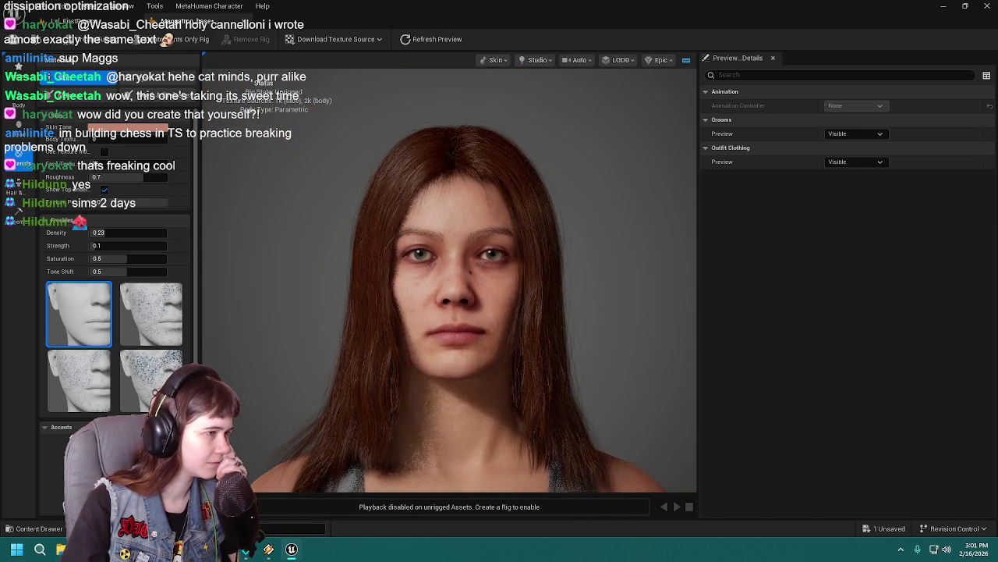
pyautogui.moveTo(325, 205); pyautogui.dragTo(333, 186)
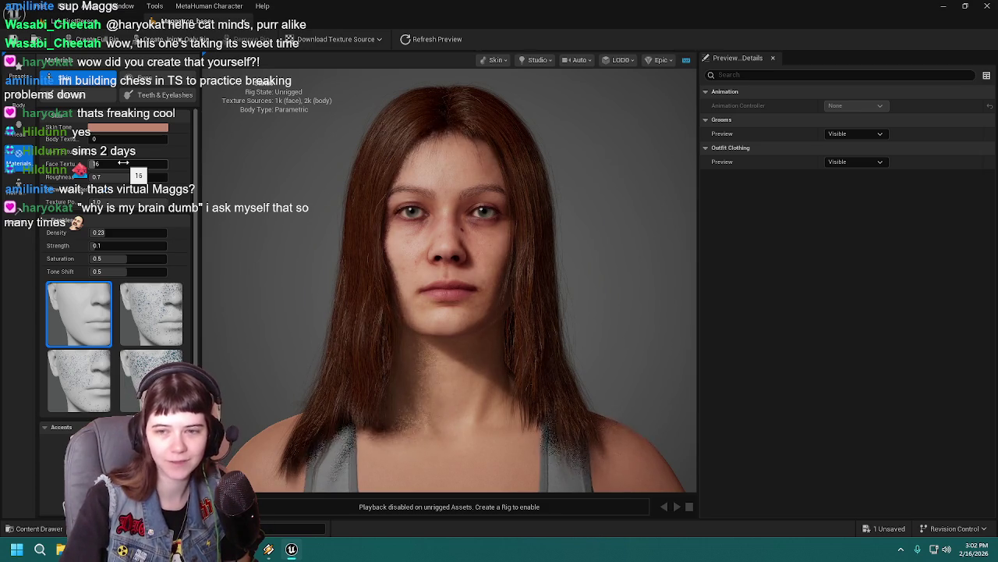
# Apply the Long Straight hairstyle and save the character
pyautogui.click(18, 186)
pyautogui.scroll(-5, 141, 220)
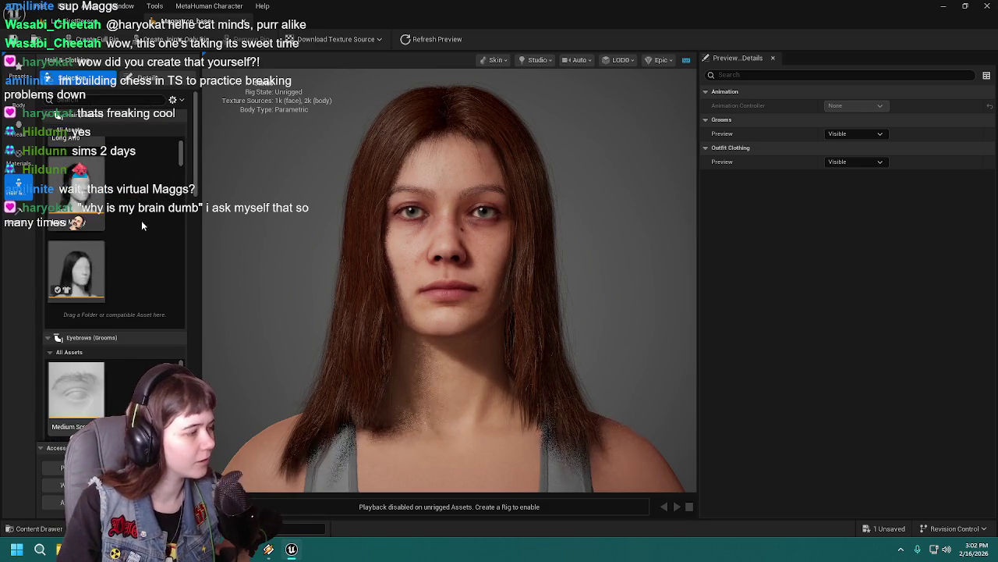
pyautogui.scroll(1, 107, 220)
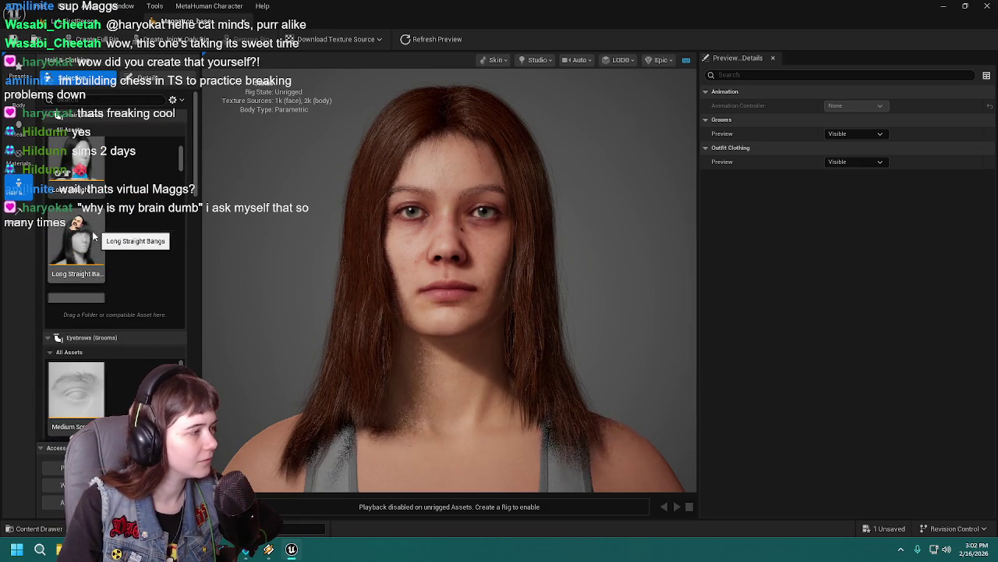
pyautogui.click(87, 238)
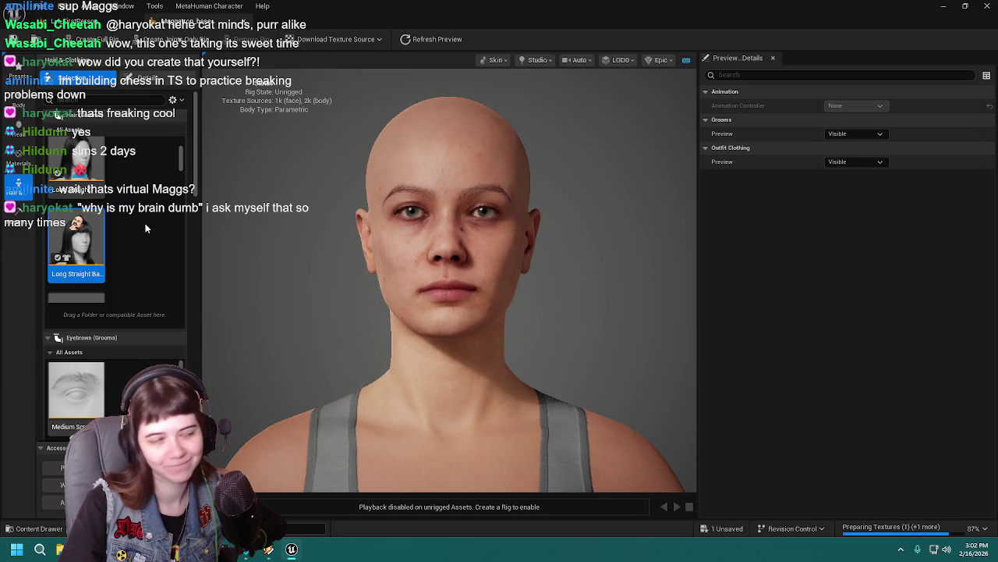
pyautogui.click(19, 156)
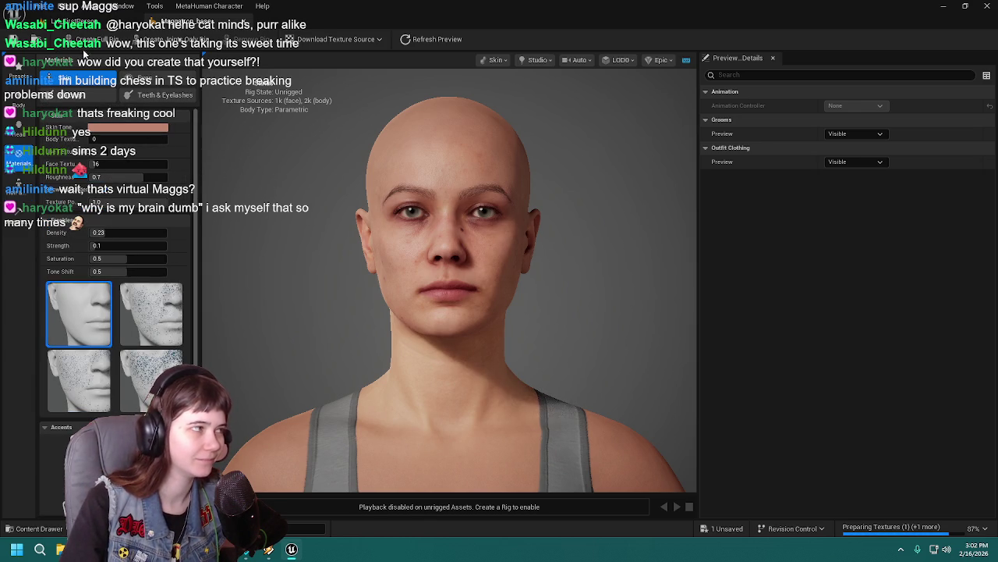
pyautogui.click(12, 38)
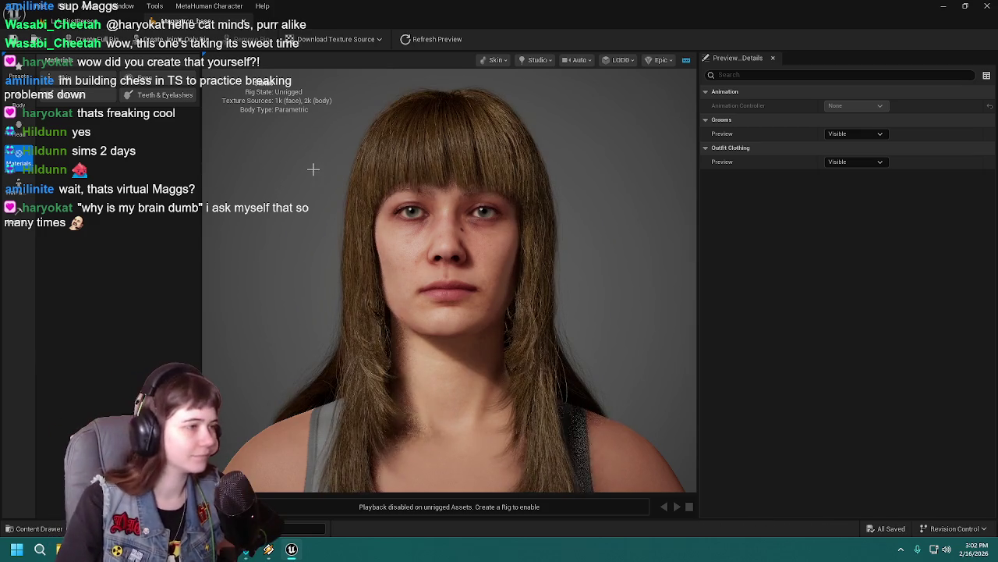
# Undo the hairstyle change and try the Long Straight Bangs hair instead
pyautogui.click(18, 184)
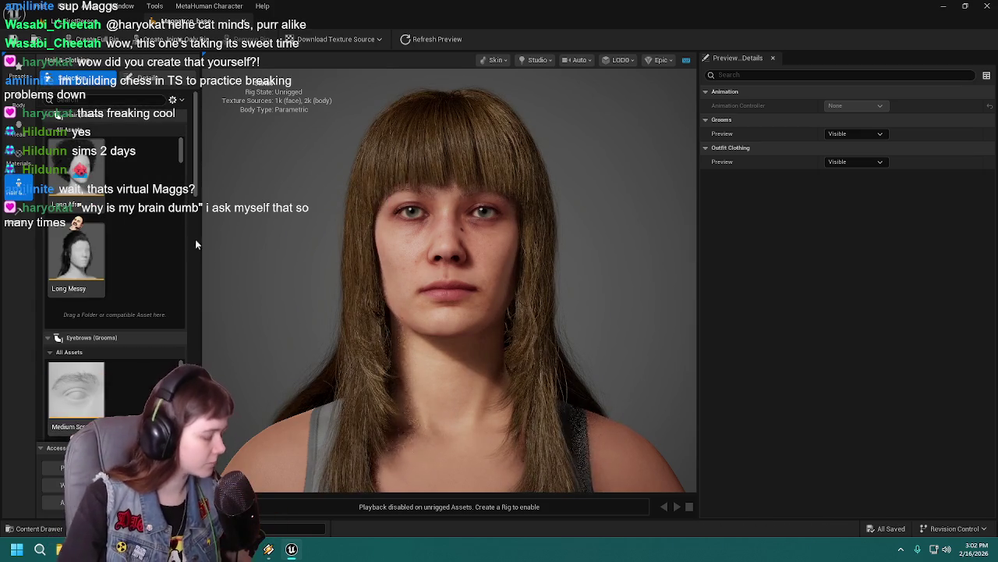
pyautogui.hotkey('ctrl', 'z')
pyautogui.scroll(-3, 108, 227)
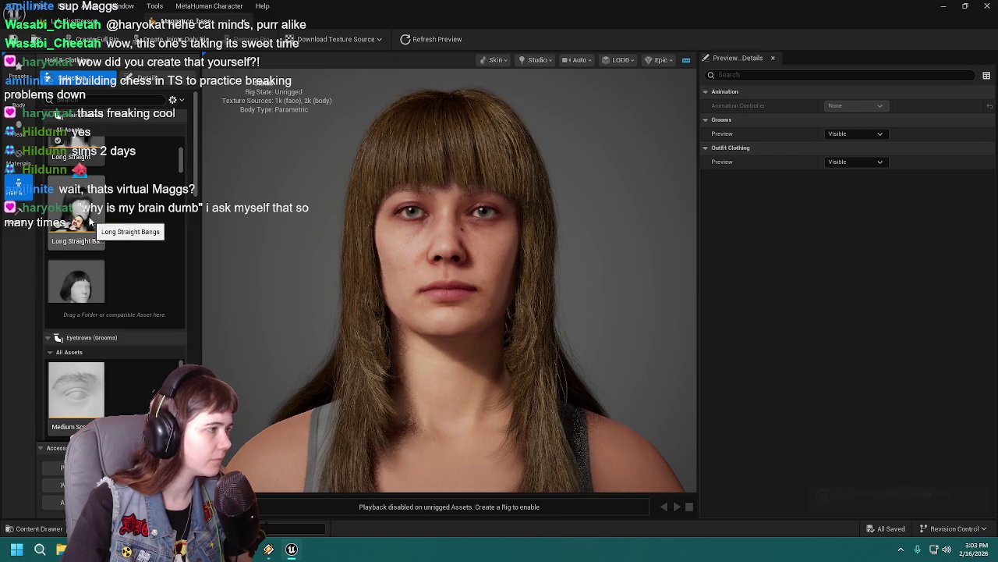
pyautogui.click(78, 222)
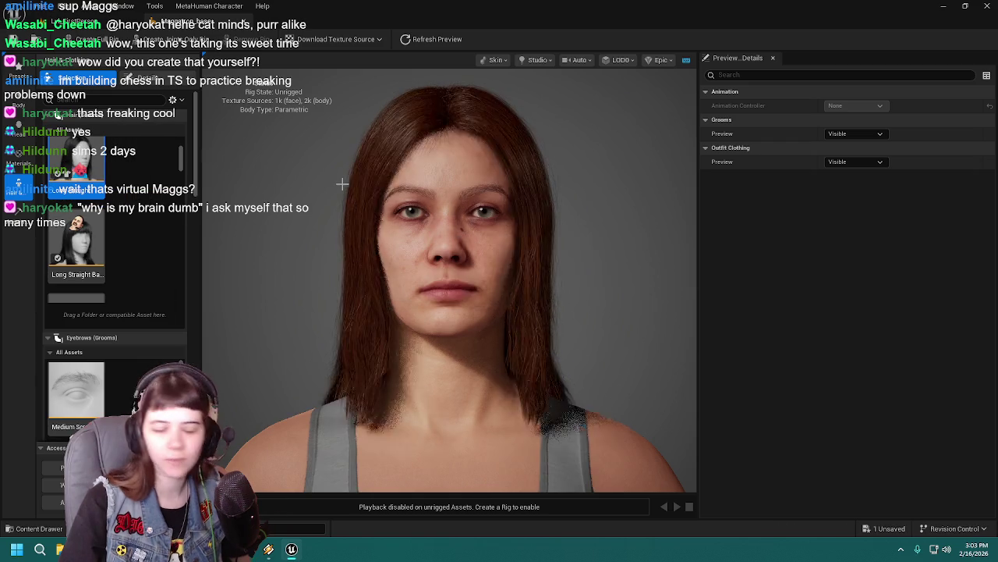
pyautogui.click(91, 243)
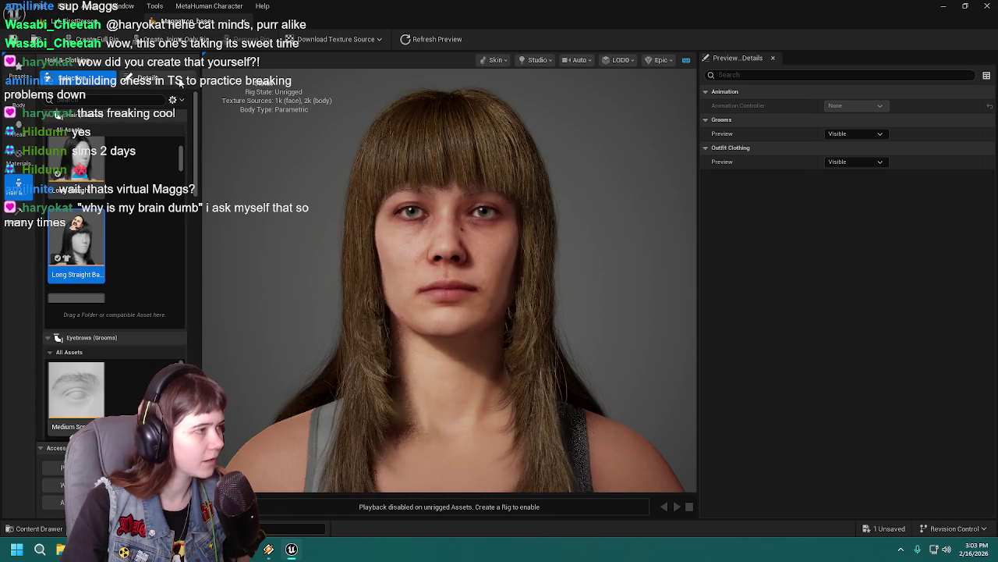
# Swap back to Long Straight hair and view its material overrides (melanin 0.62, redness 0.69)
pyautogui.click(180, 81)
pyautogui.scroll(-4, 86, 358)
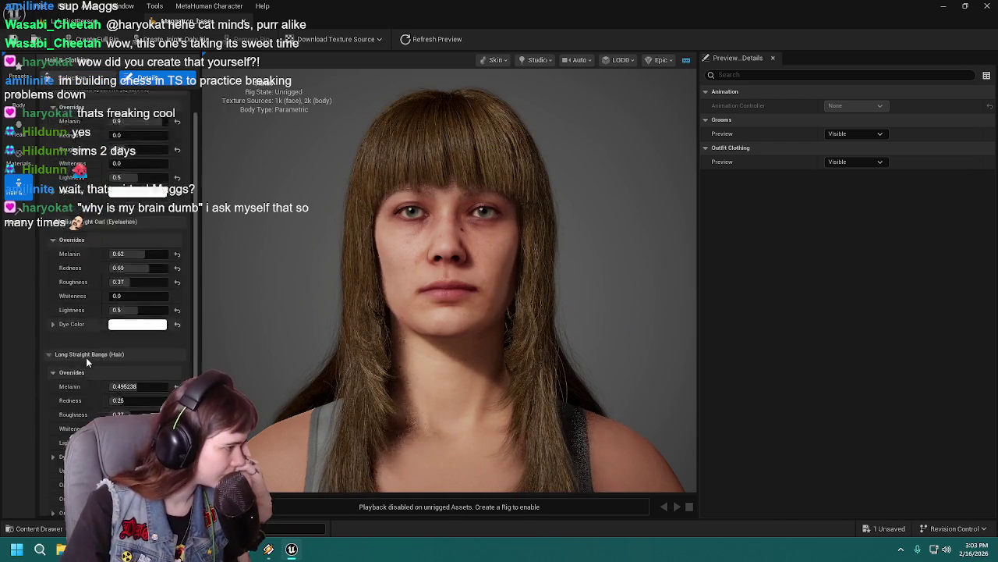
pyautogui.scroll(3, 85, 328)
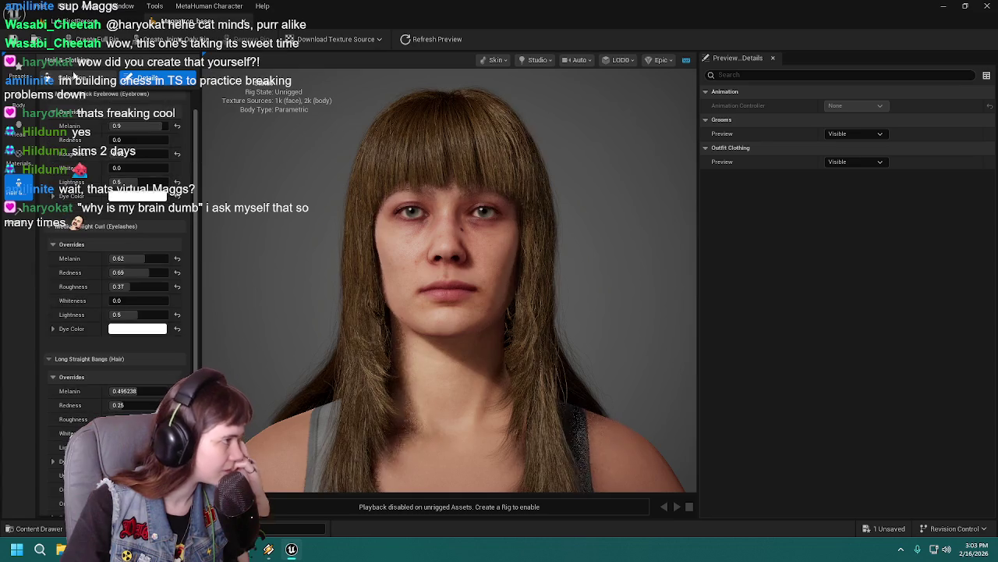
pyautogui.click(74, 78)
pyautogui.scroll(-3, 90, 153)
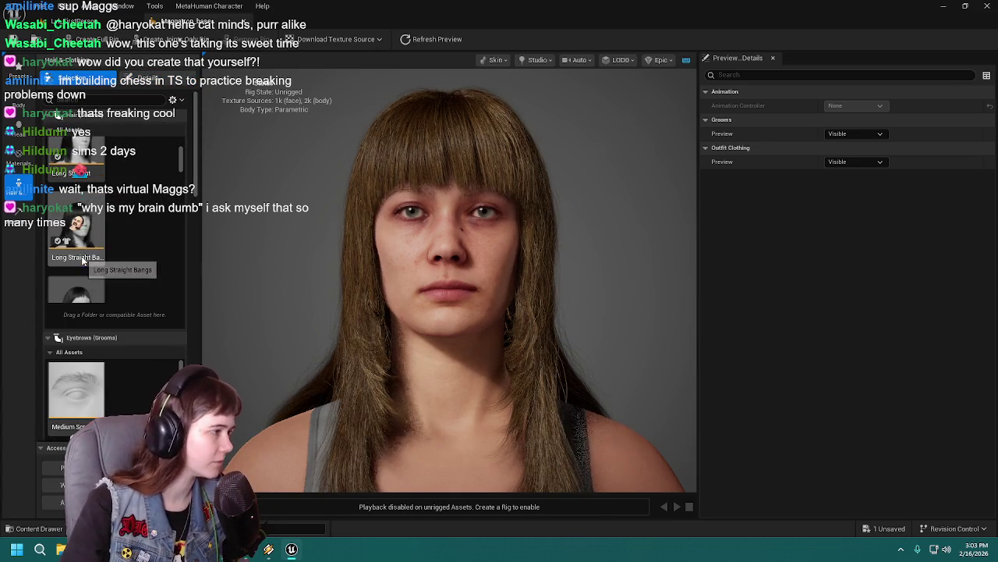
pyautogui.click(89, 154)
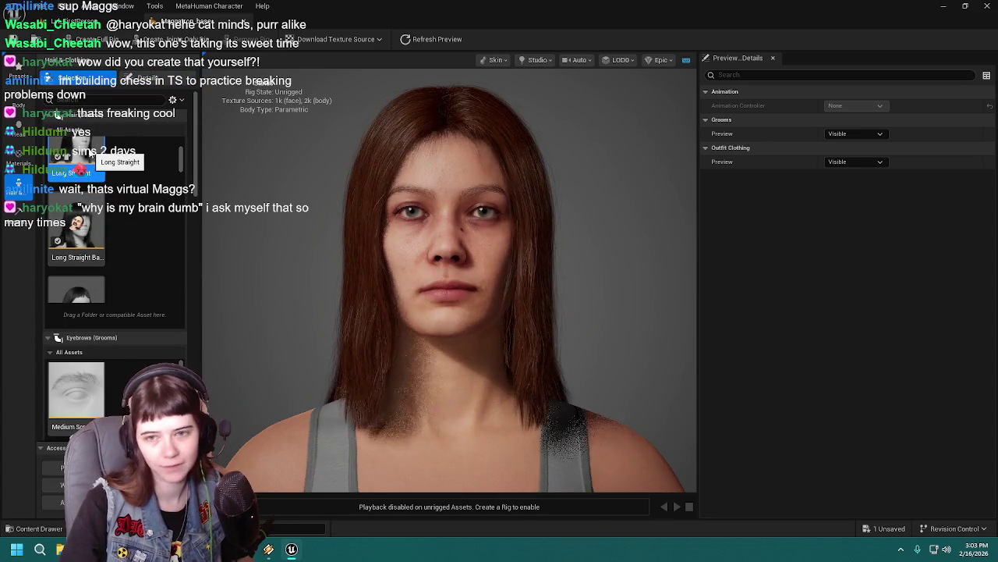
pyautogui.click(144, 78)
pyautogui.scroll(-5, 62, 296)
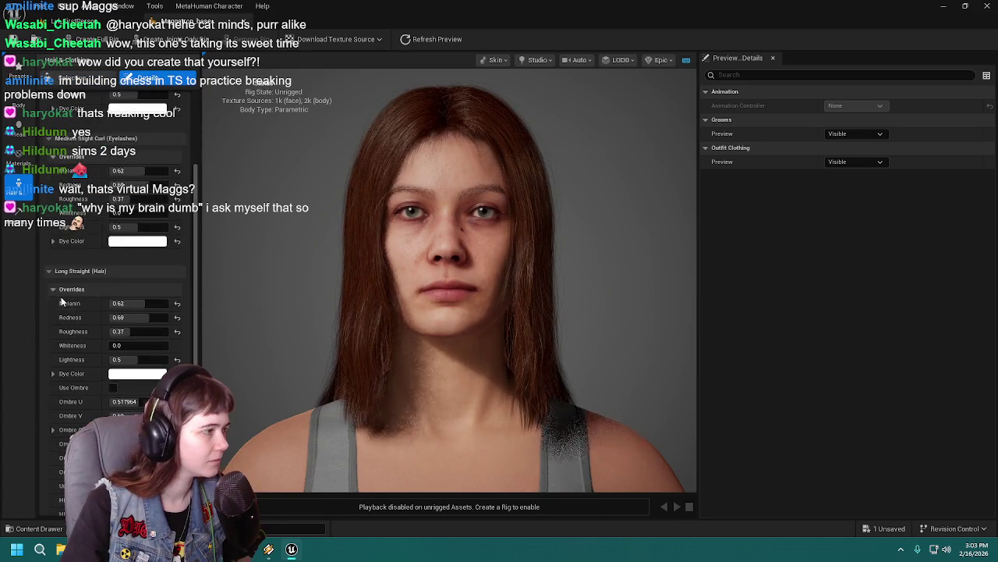
pyautogui.scroll(-1, 62, 296)
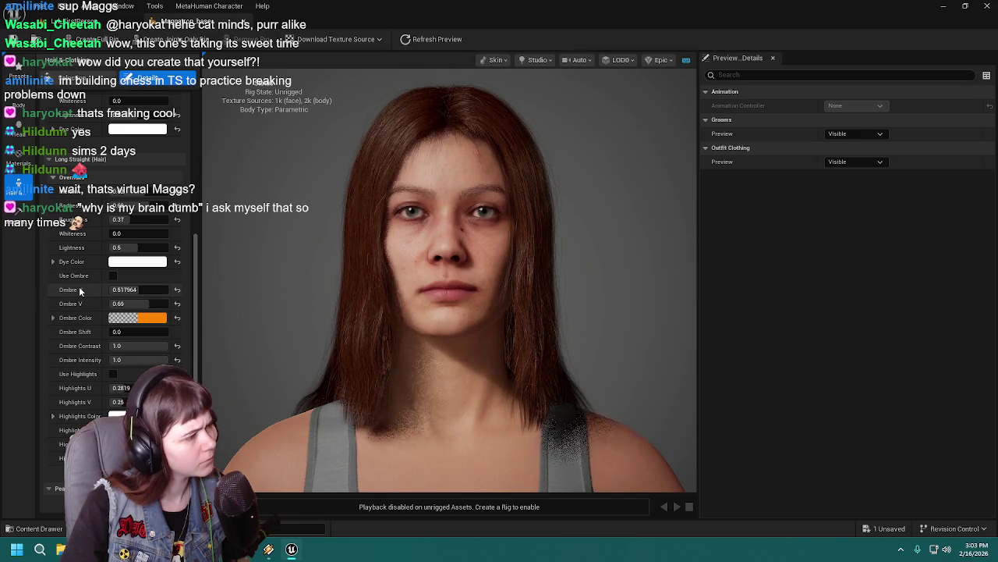
pyautogui.scroll(4, 81, 370)
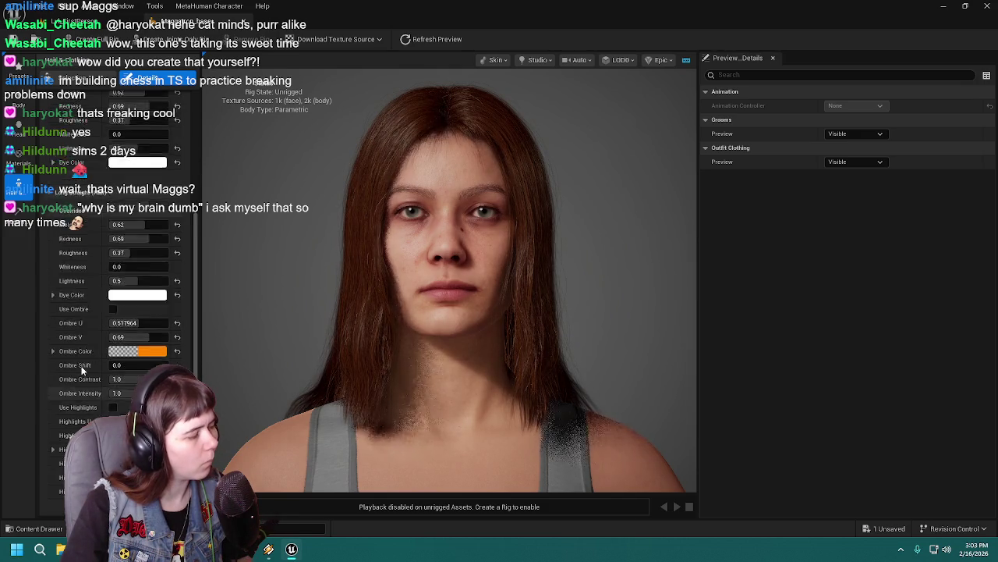
pyautogui.scroll(2, 81, 369)
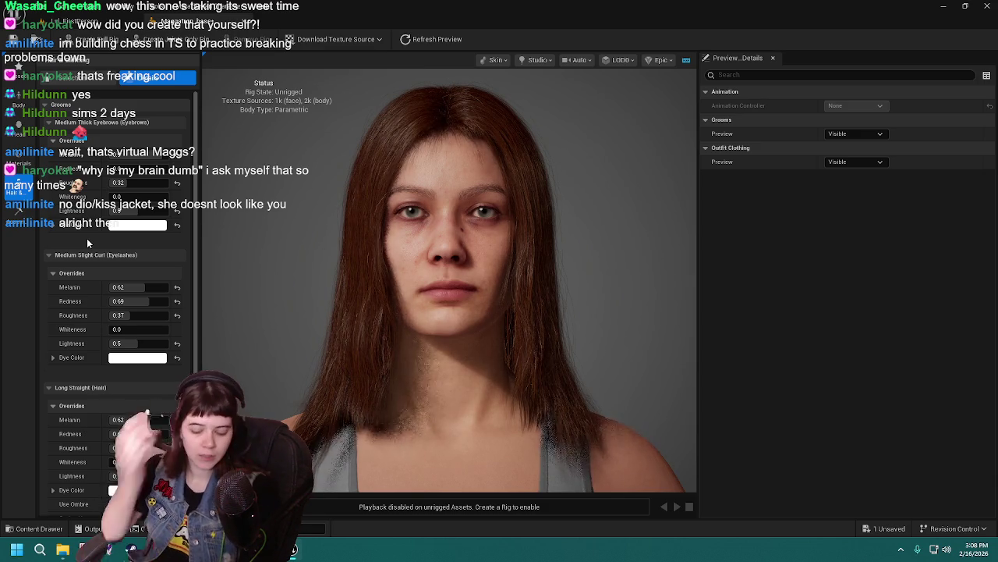
pyautogui.scroll(-2, 92, 328)
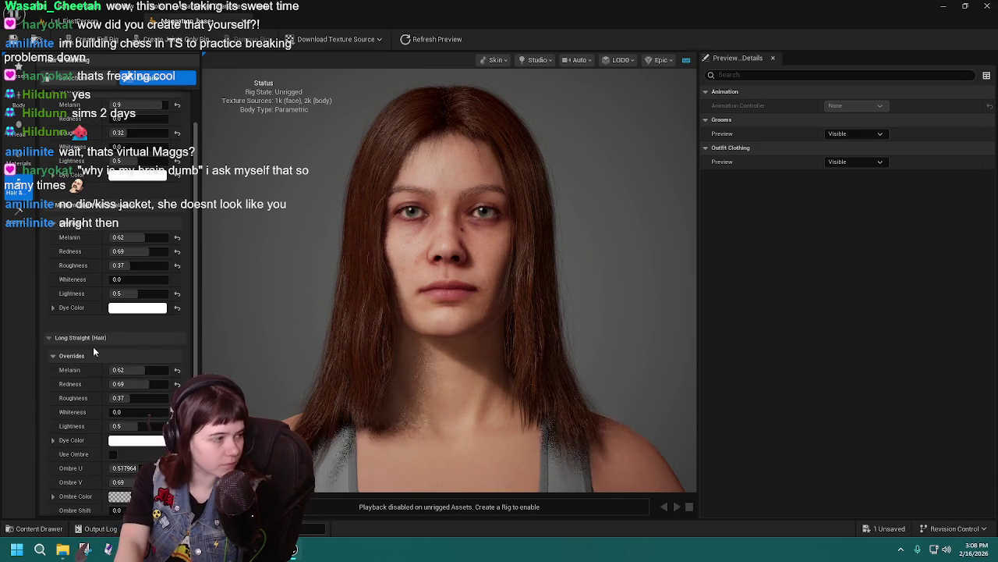
pyautogui.scroll(-3, 93, 347)
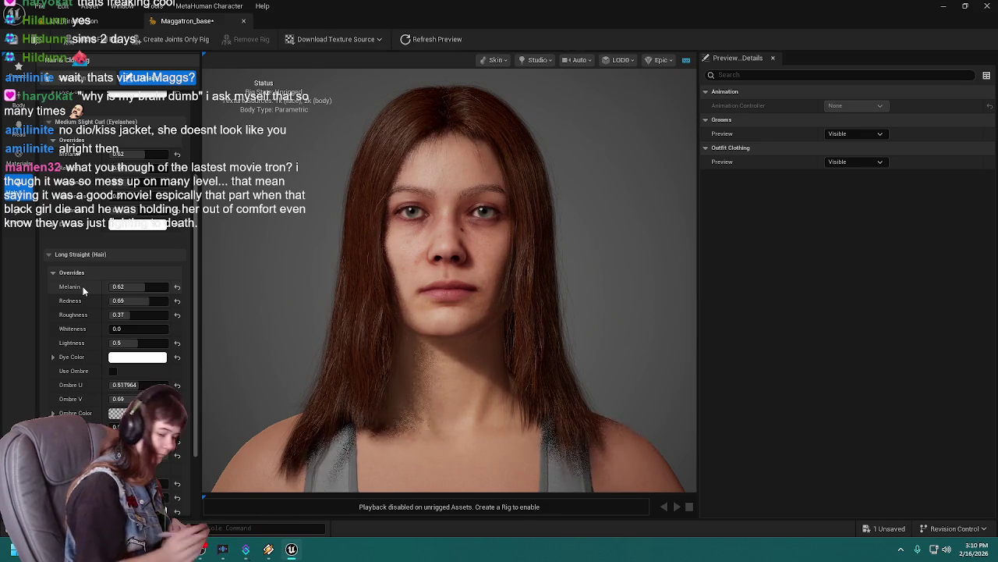
pyautogui.scroll(-3, 69, 286)
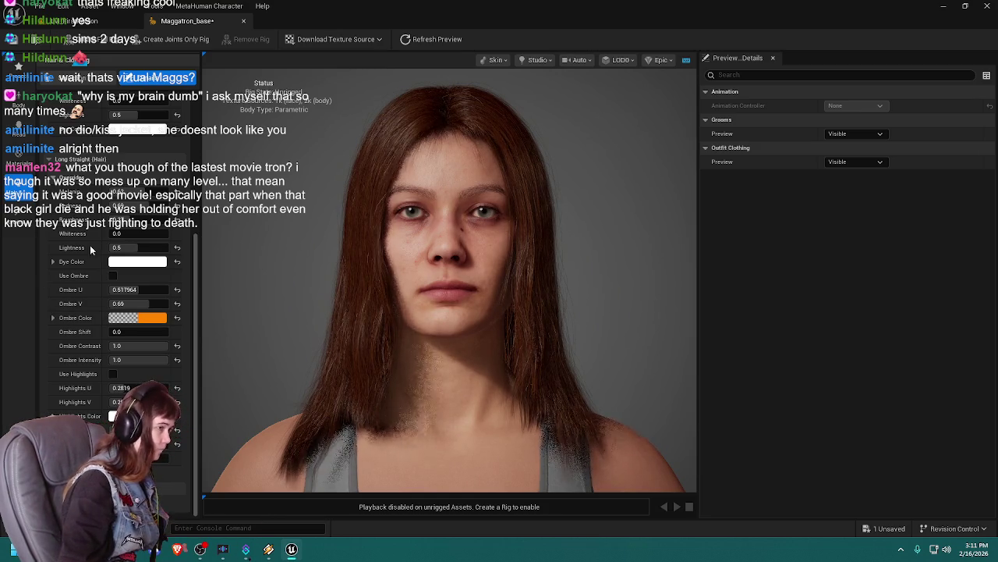
pyautogui.click(114, 276)
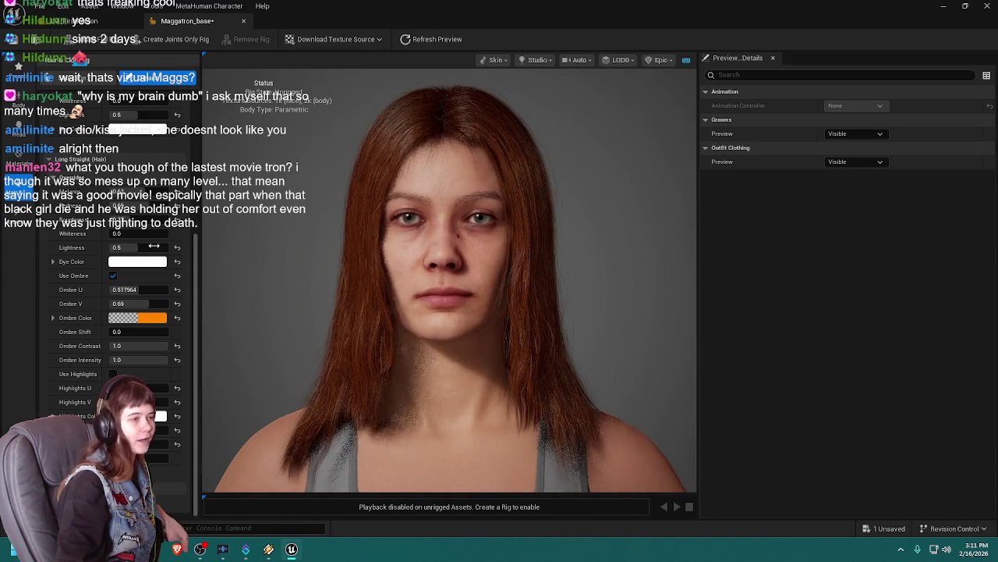
# Turn the hair ombre off and save the character asset
pyautogui.click(113, 276)
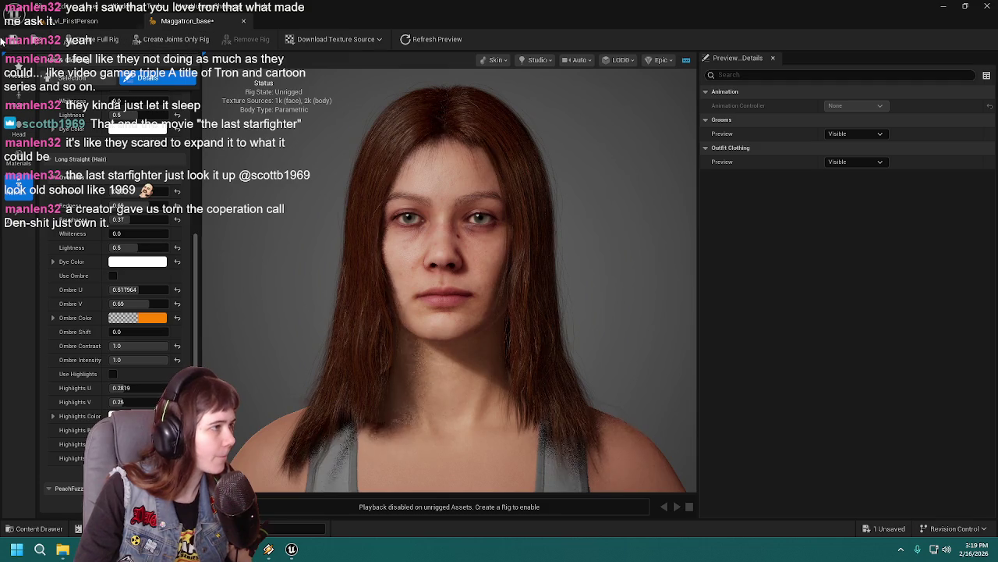
pyautogui.hotkey('ctrl', 's')
# Save the selected asset from the Content Drawer and dock Maggatron_backup beside Maggatron_base
pyautogui.hotkey('ctrl', 'space')
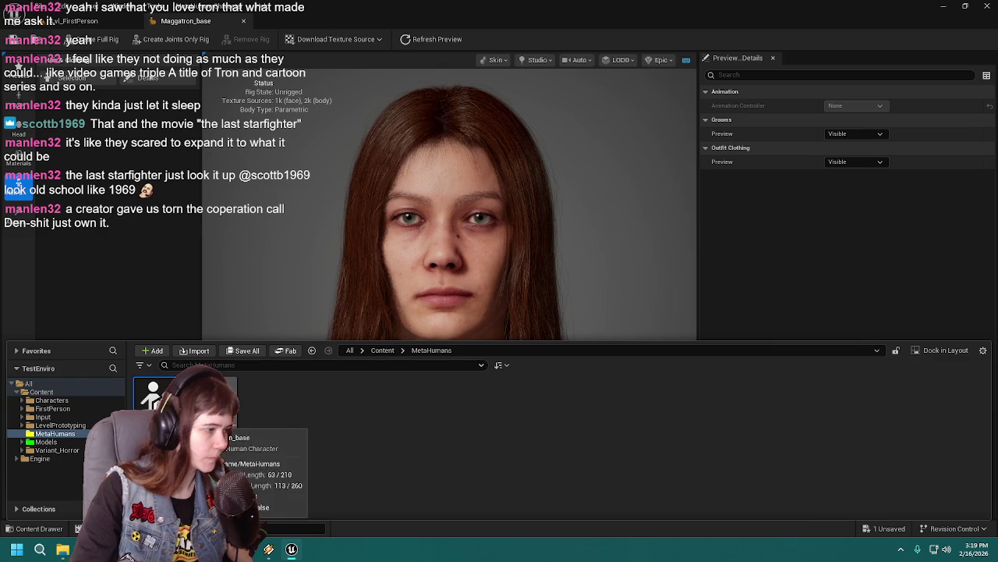
pyautogui.click(247, 350)
pyautogui.click(578, 385)
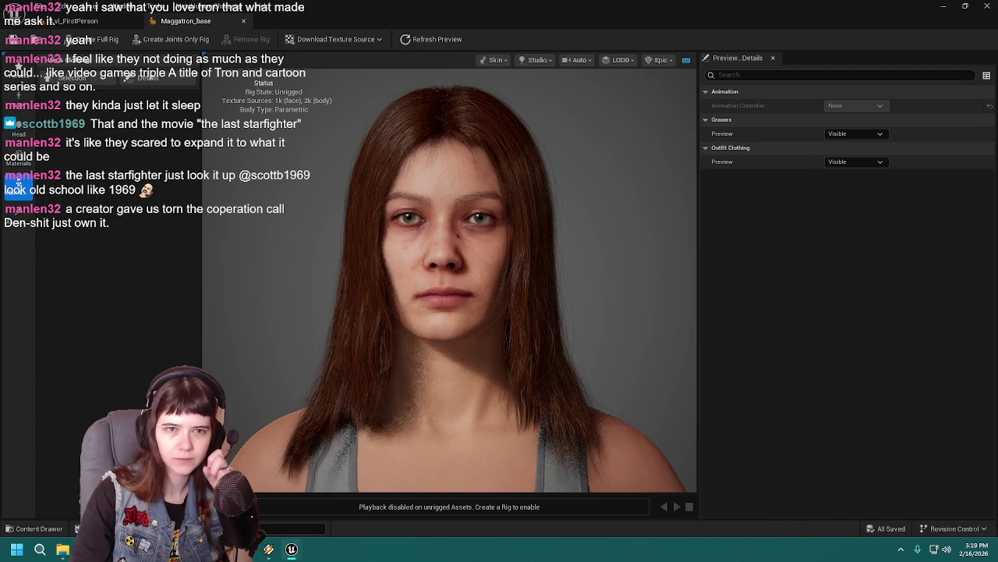
pyautogui.moveTo(636, 70)
pyautogui.mouseDown()
pyautogui.moveTo(492, 29)
pyautogui.moveTo(504, 36)
pyautogui.mouseUp()
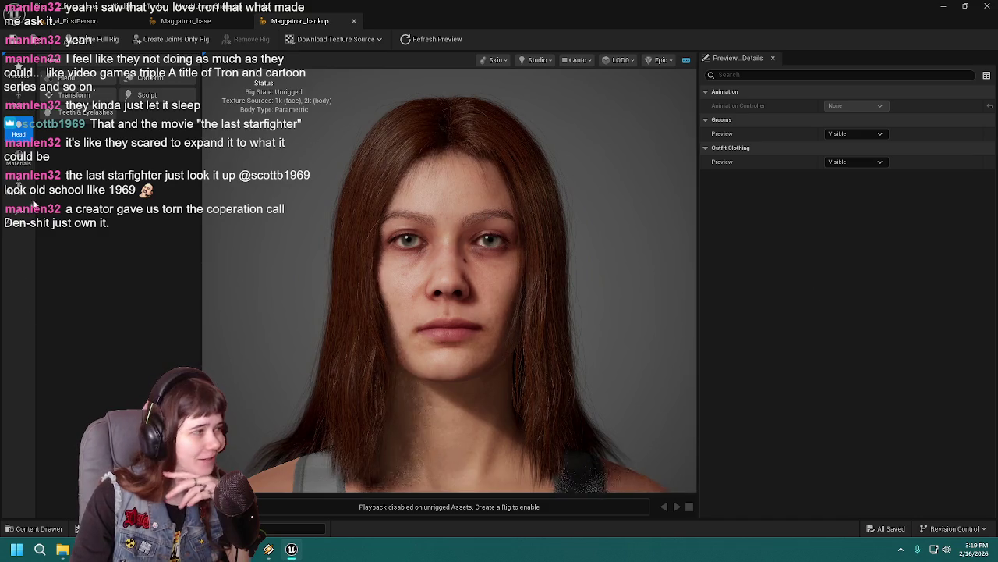
# On the backup, open Long Straight hair overrides, toggle ombre on and off, then close it
pyautogui.click(18, 156)
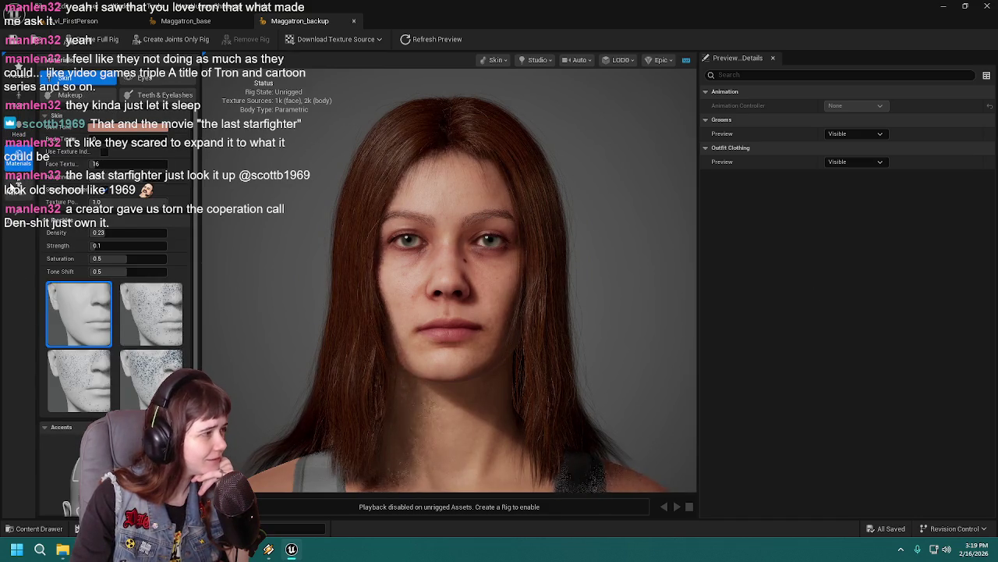
pyautogui.click(18, 188)
pyautogui.scroll(-2, 98, 225)
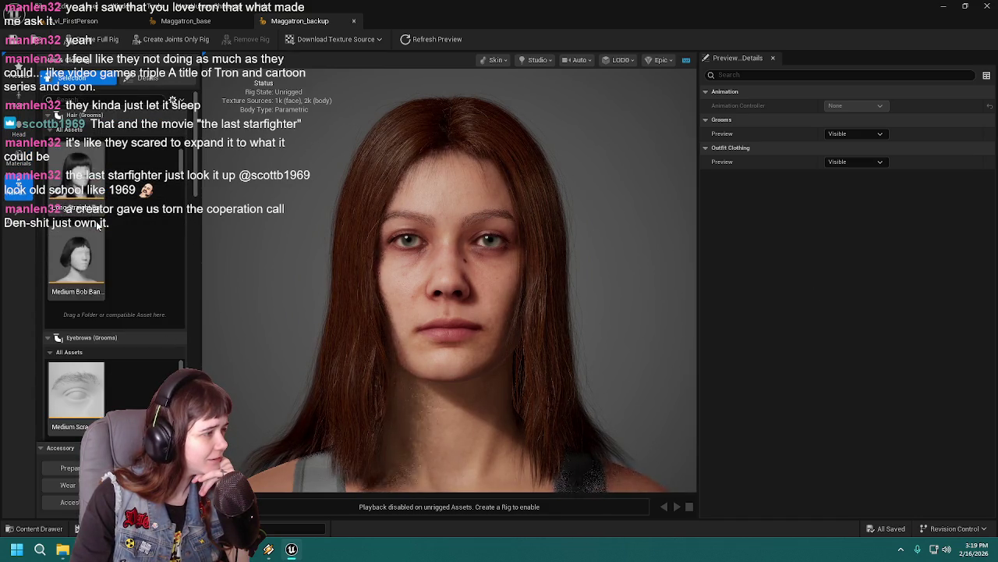
pyautogui.doubleClick(87, 261)
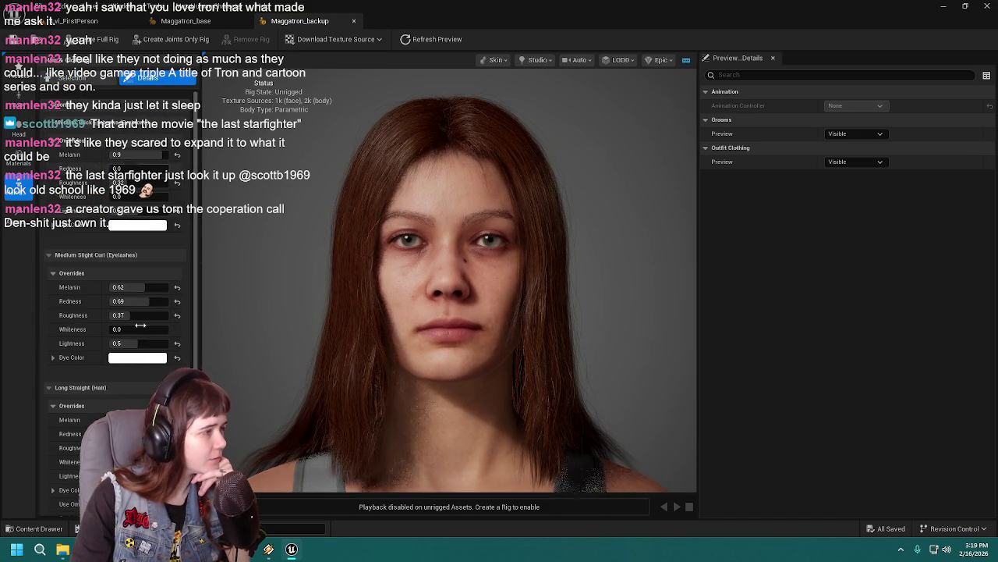
pyautogui.click(114, 372)
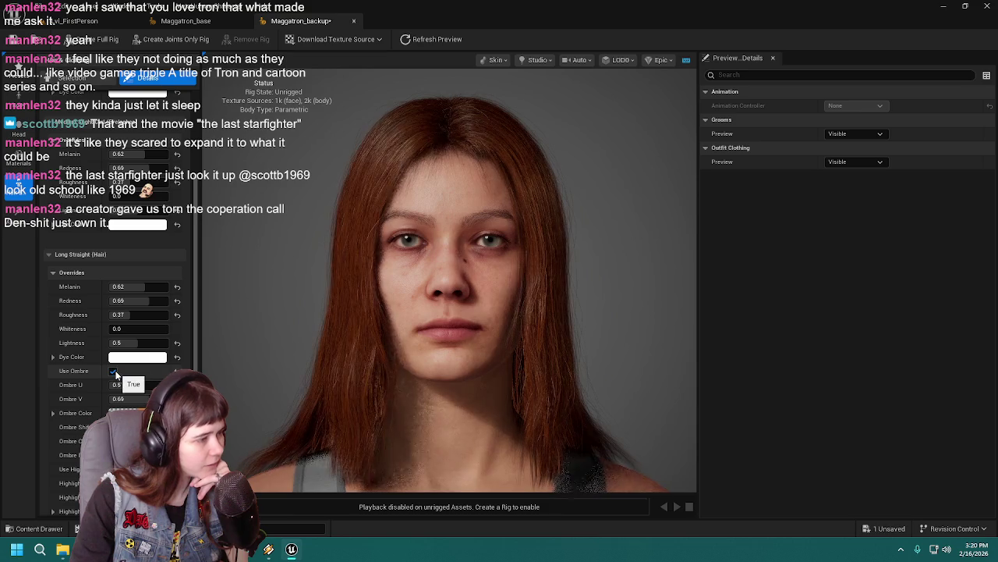
pyautogui.click(114, 372)
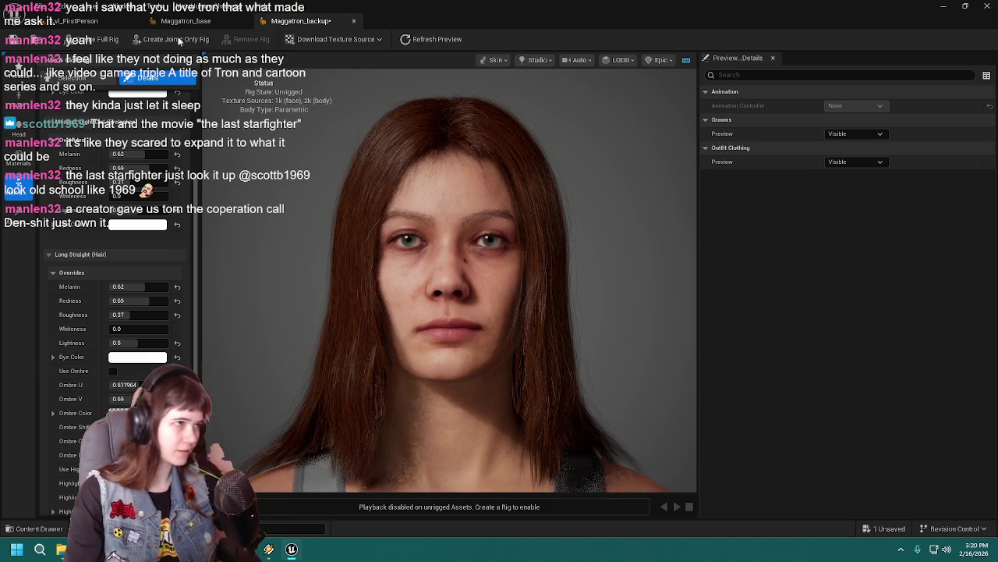
pyautogui.click(354, 21)
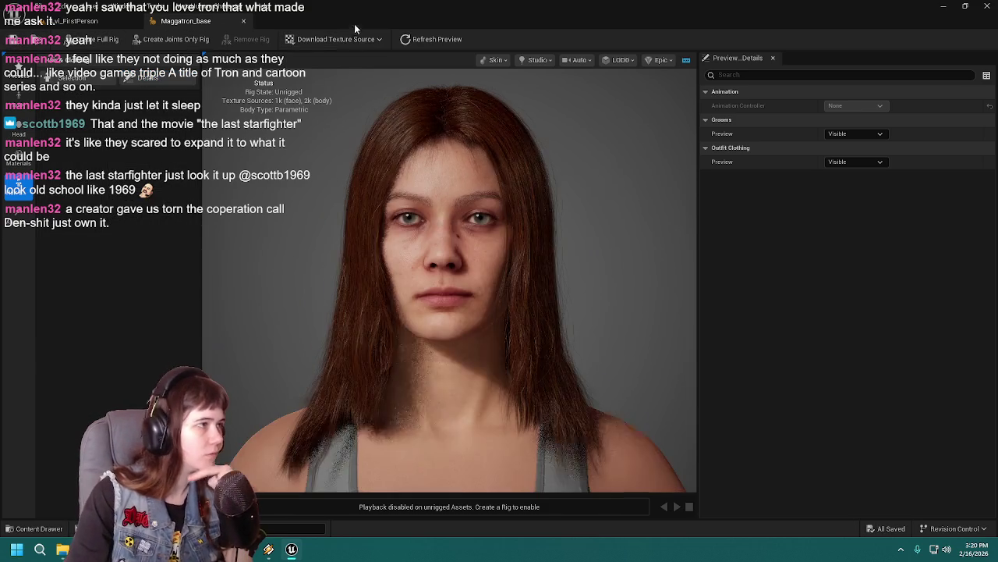
# Browse the base character's groom colour overrides, then return to the hair groom thumbnails
pyautogui.click(35, 528)
pyautogui.click(159, 155)
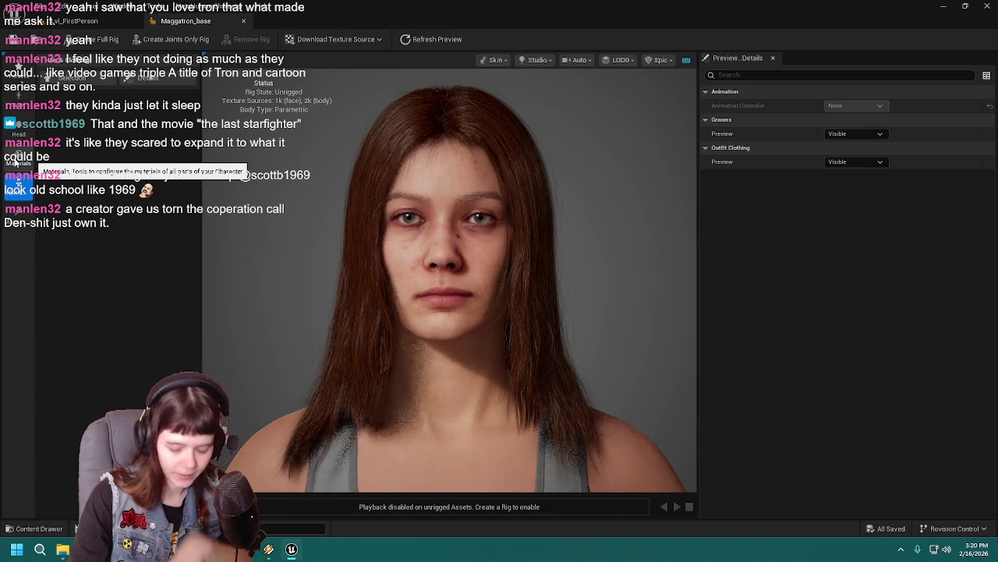
pyautogui.click(15, 160)
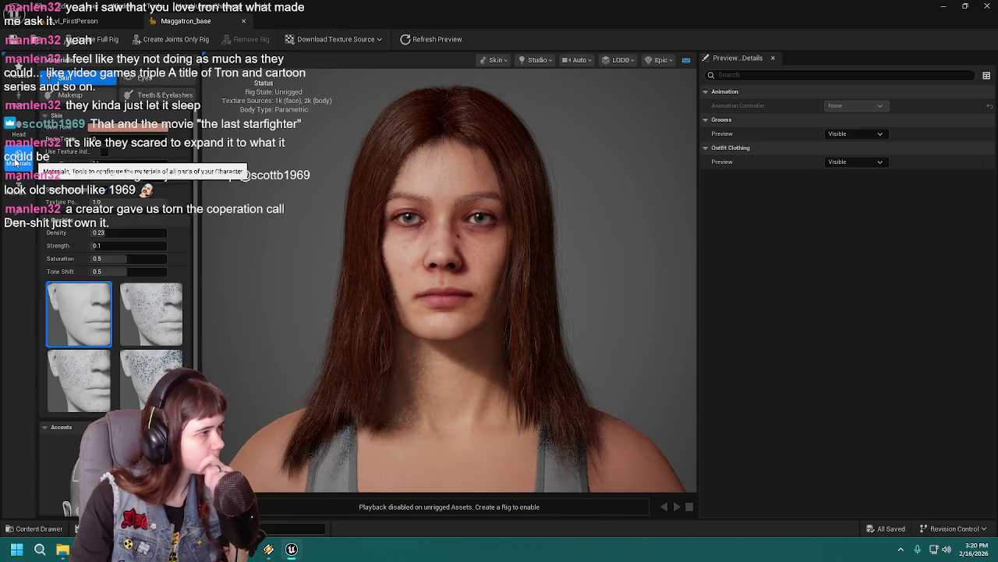
pyautogui.click(16, 188)
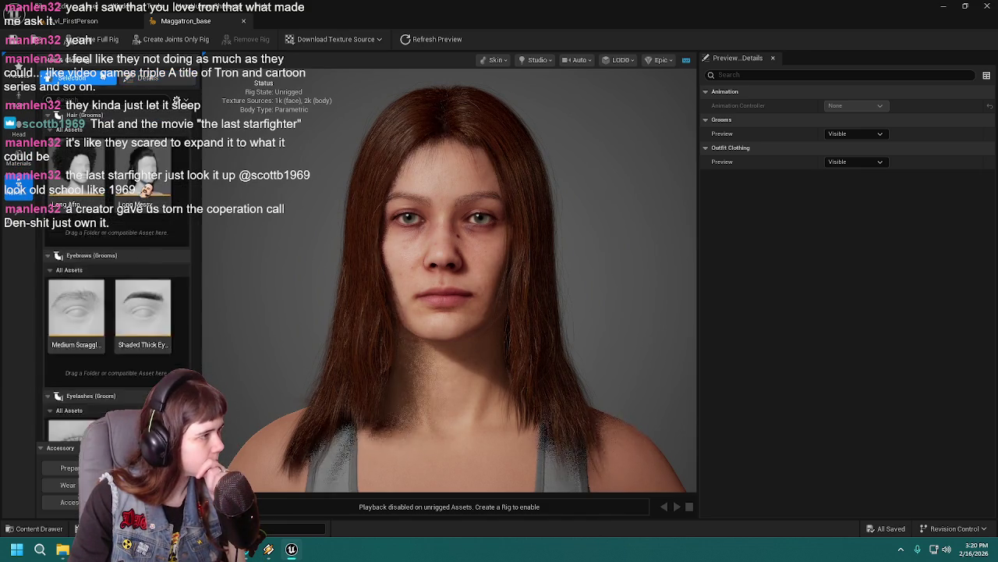
pyautogui.click(145, 78)
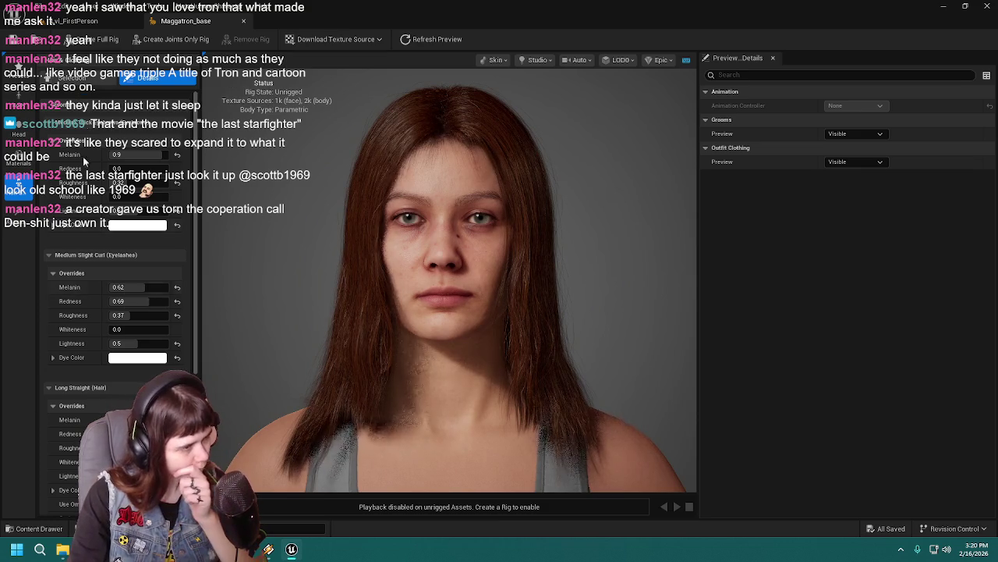
pyautogui.click(71, 78)
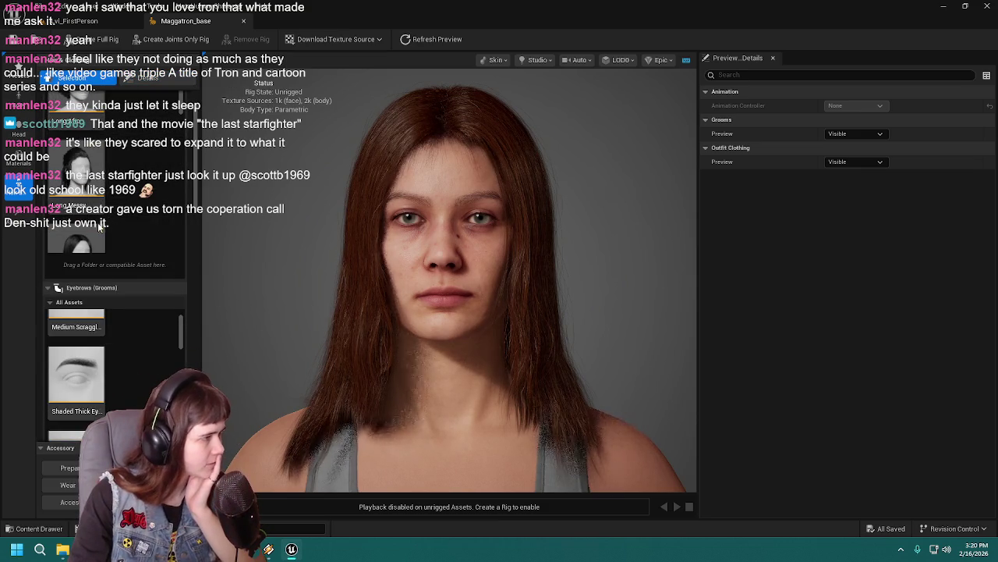
pyautogui.scroll(1, 130, 346)
pyautogui.scroll(-3, 115, 222)
# Apply Long Straight Bangs hair and view its overrides: melanin 0.495, redness 0.25, lightness 0.5
pyautogui.click(86, 219)
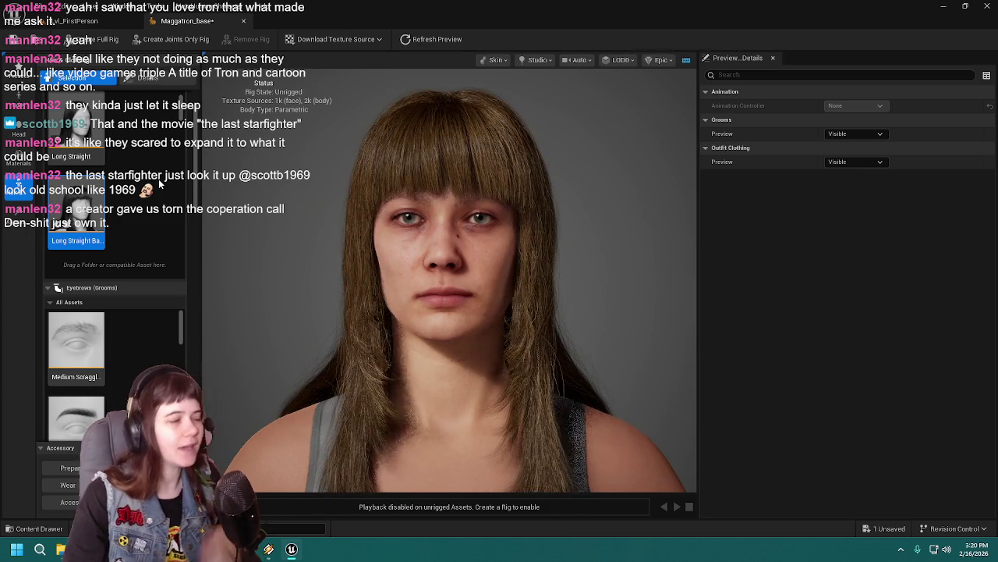
pyautogui.click(156, 88)
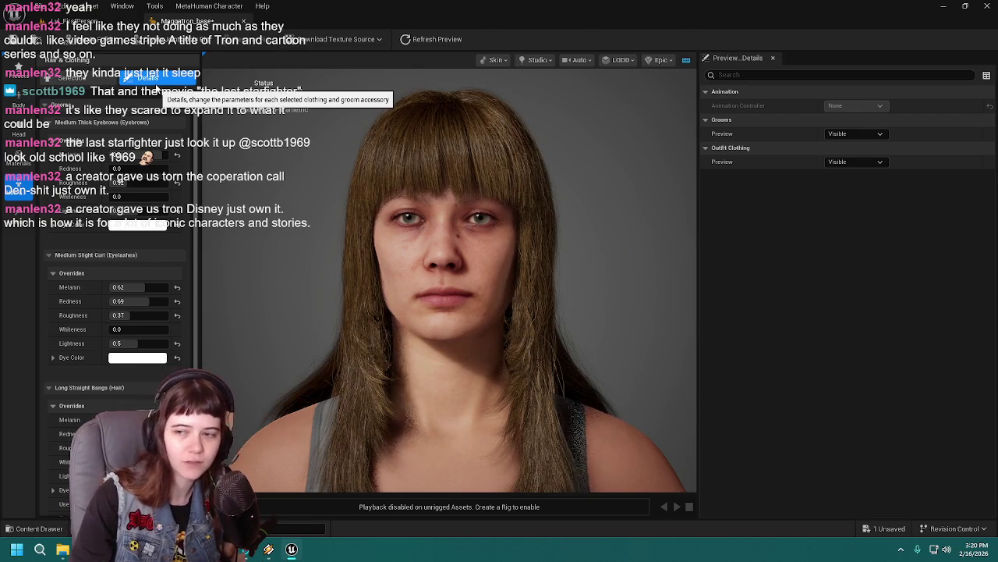
pyautogui.scroll(-3, 105, 301)
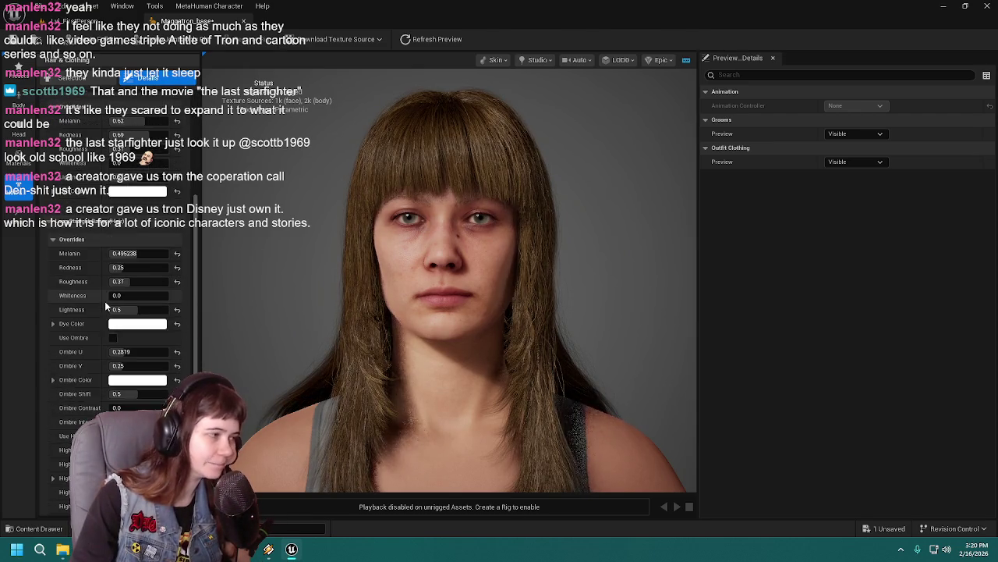
pyautogui.scroll(3, 104, 301)
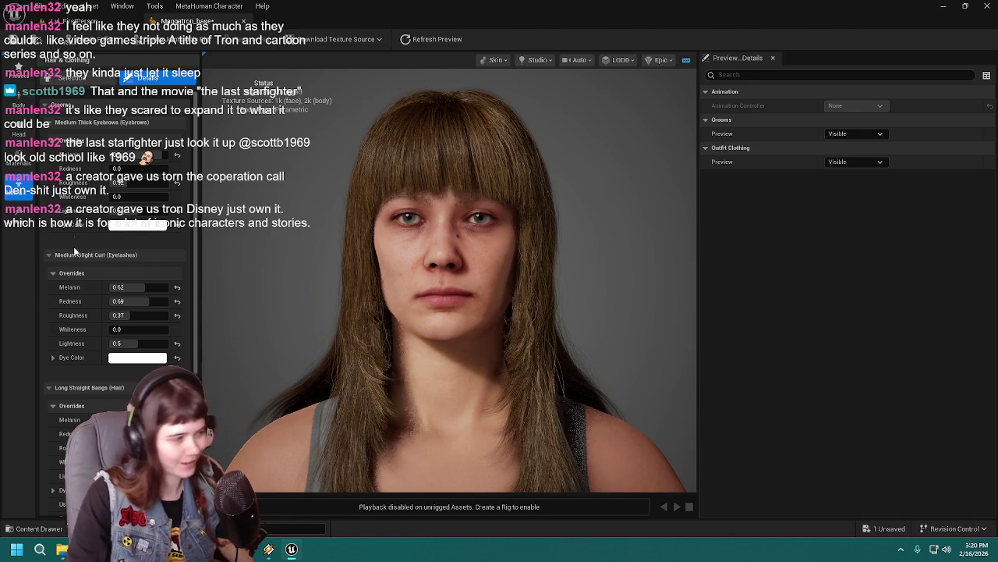
pyautogui.scroll(-7, 90, 304)
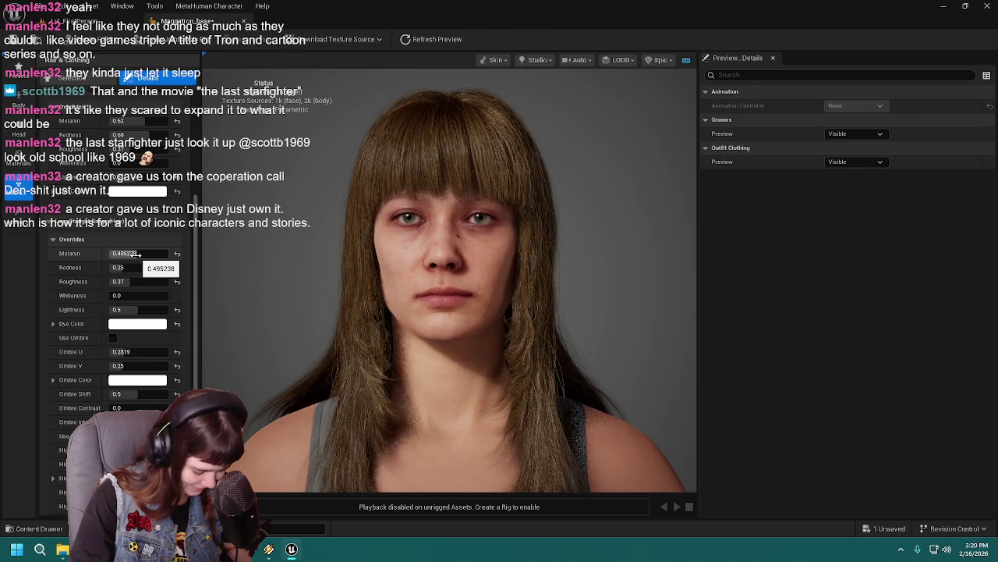
# Enter Melanin 0.62 and Redness 0.7 in the Long Straight Bangs hair overrides
pyautogui.click(143, 254)
pyautogui.write('0.62')
pyautogui.press('Return')
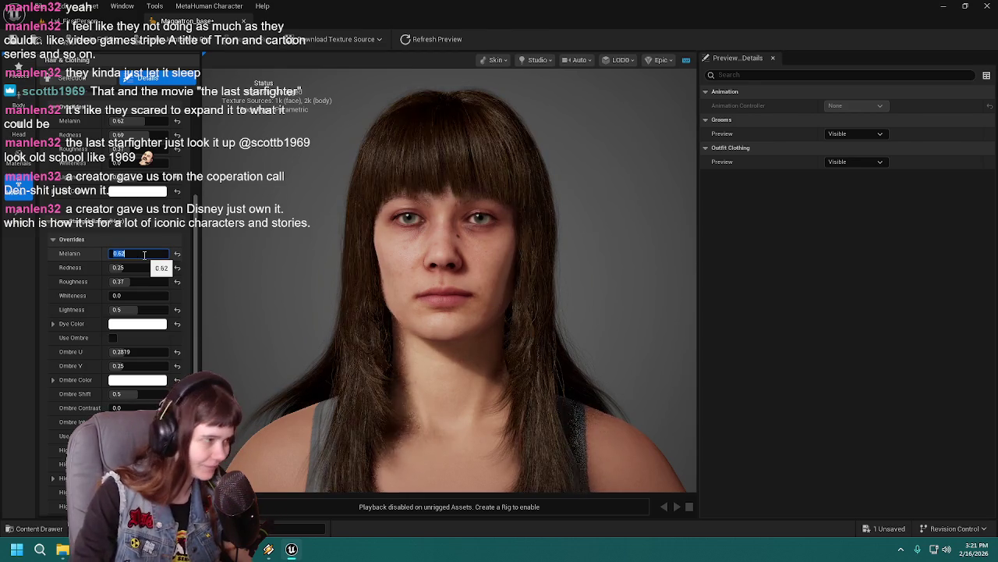
pyautogui.moveTo(338, 257); pyautogui.dragTo(354, 257)
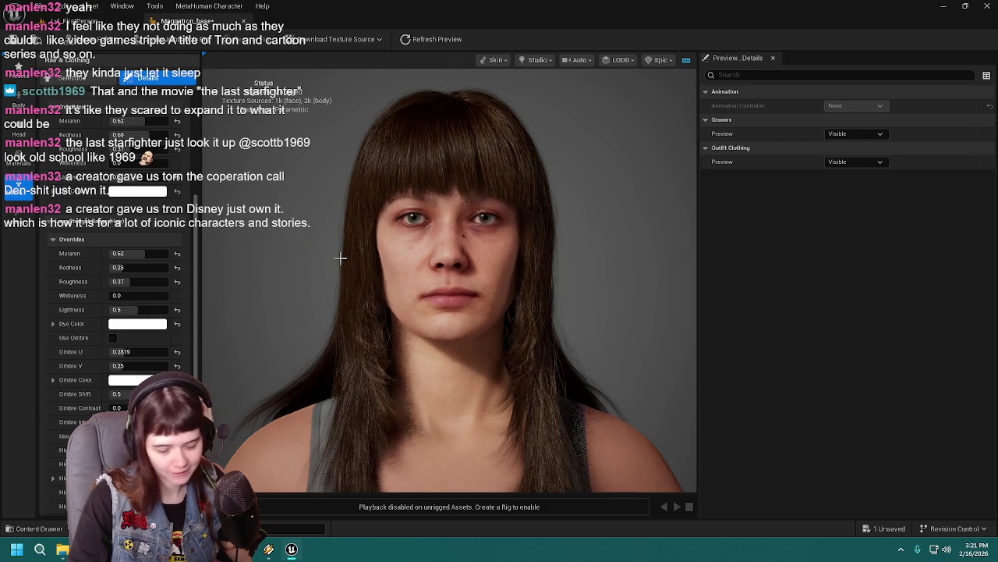
pyautogui.click(147, 270)
pyautogui.write('0.7')
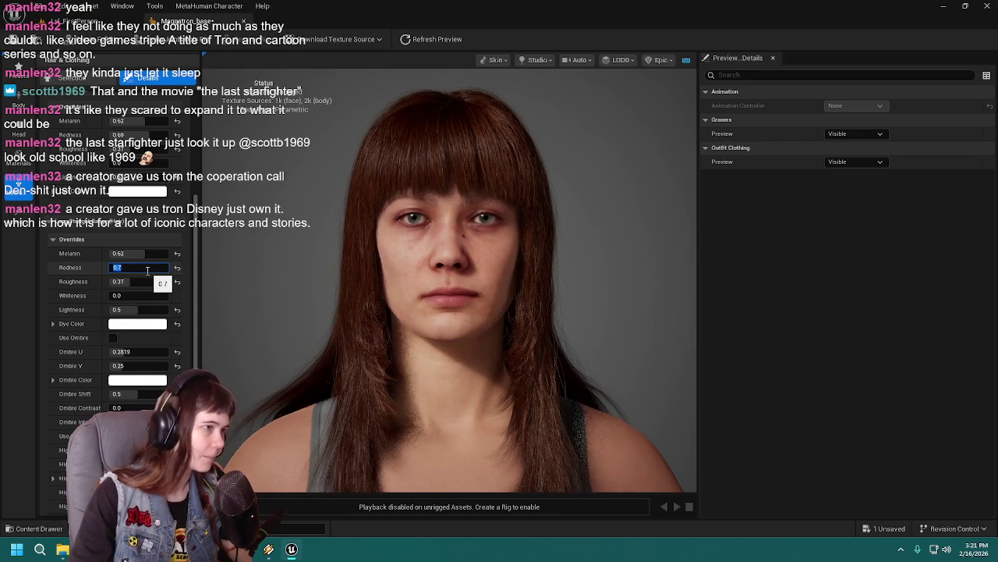
pyautogui.press('Tab')
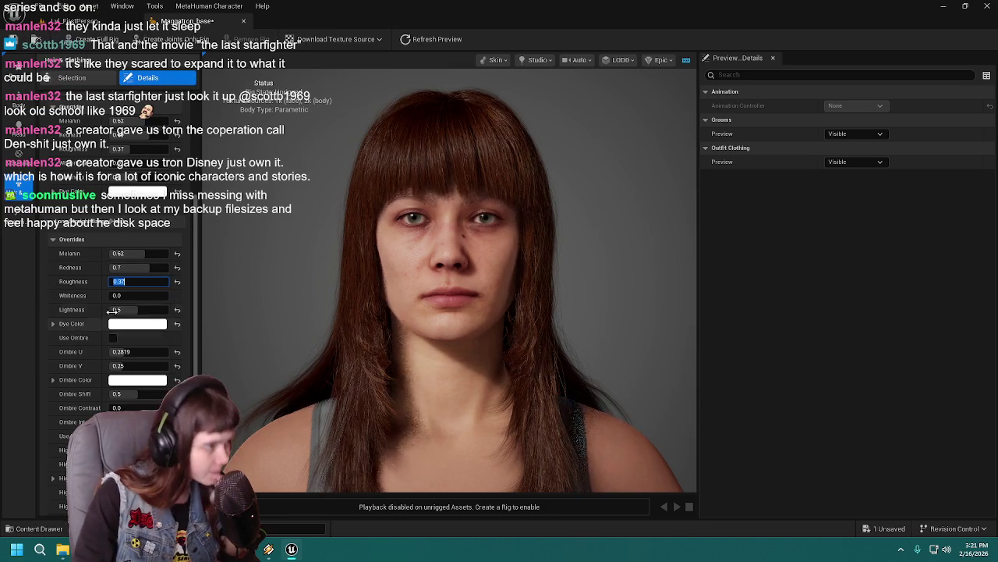
# Adjust hair Redness between about 0.43 and 0.87, settle near 0.5, and save the character
pyautogui.click(150, 254)
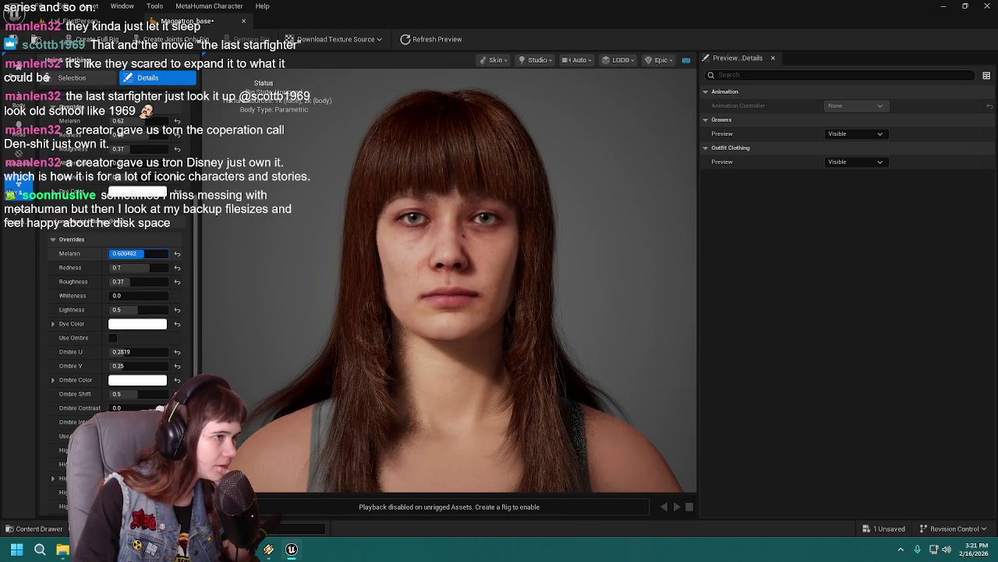
pyautogui.moveTo(150, 255); pyautogui.dragTo(150, 269)
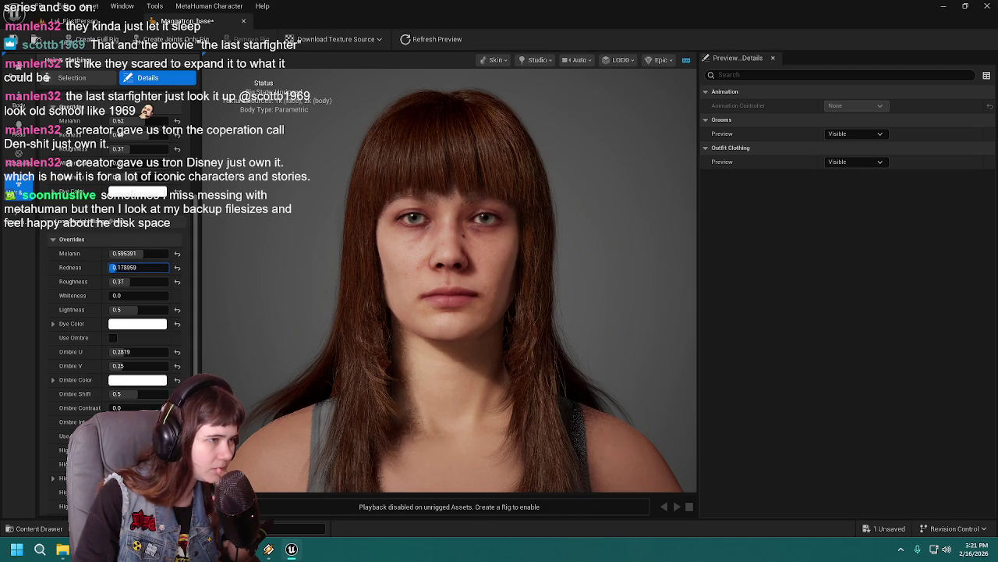
pyautogui.moveTo(157, 268); pyautogui.dragTo(143, 273)
pyautogui.click(143, 273)
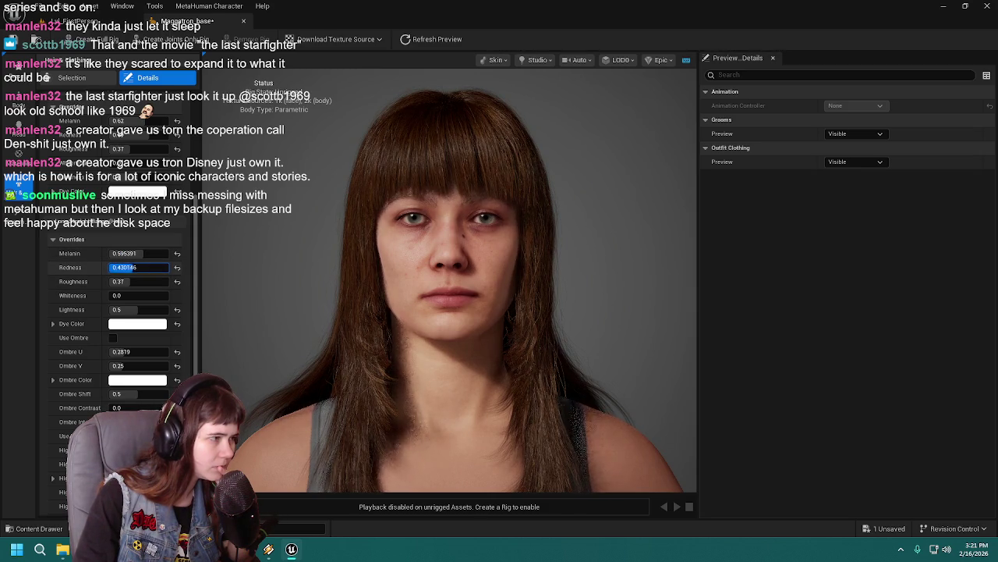
pyautogui.moveTo(146, 269); pyautogui.dragTo(151, 267)
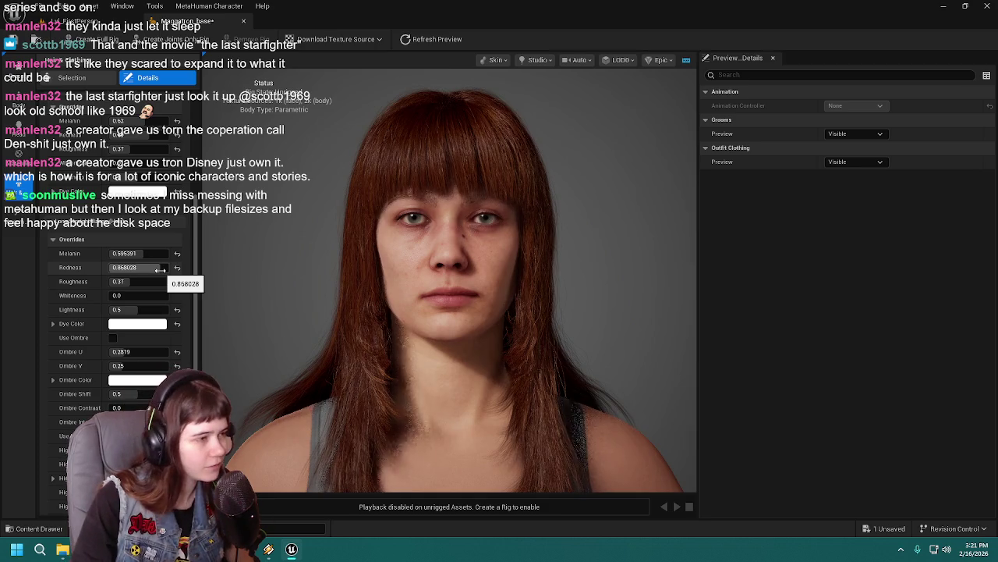
pyautogui.click(159, 268)
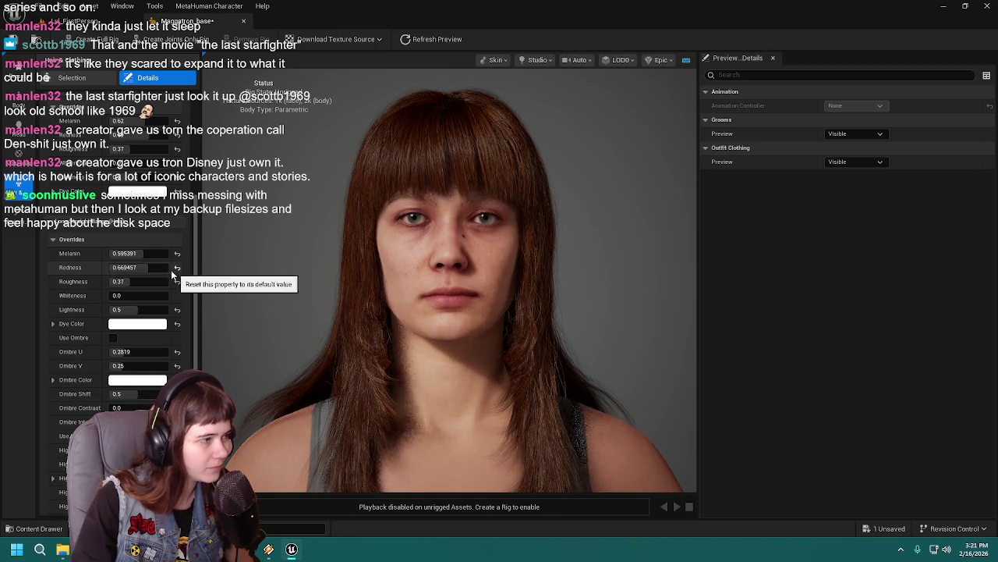
pyautogui.moveTo(160, 268); pyautogui.dragTo(166, 267)
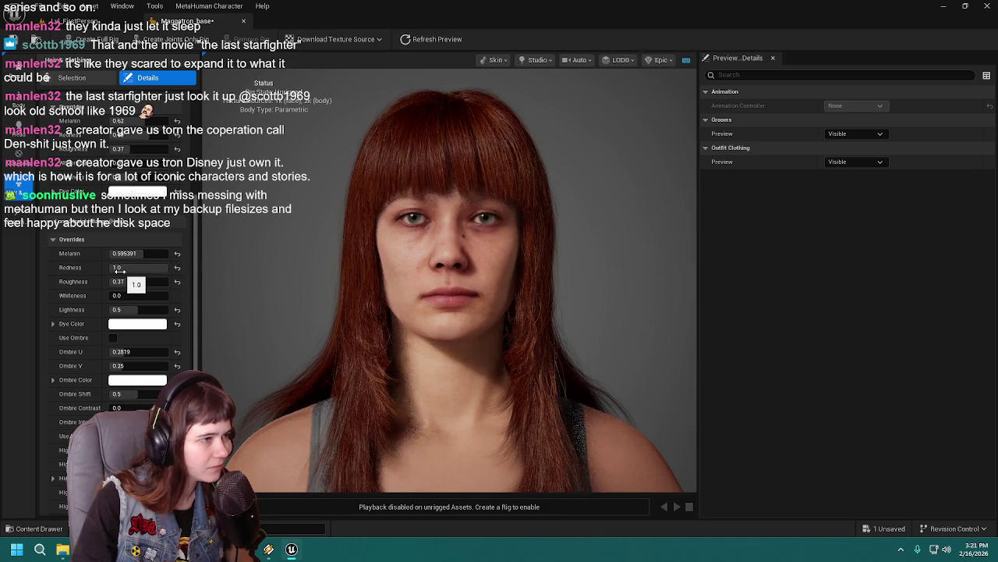
pyautogui.click(129, 270)
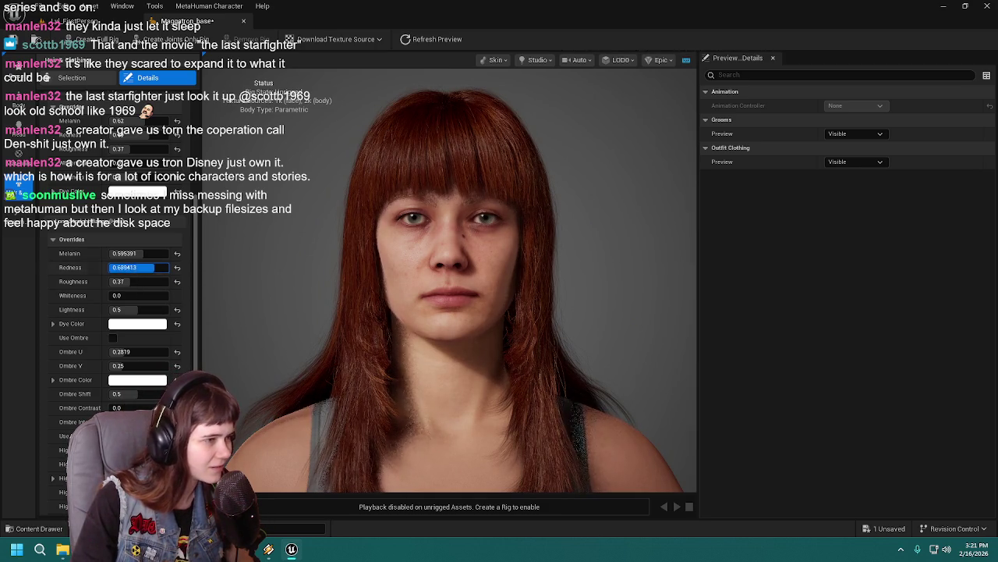
pyautogui.moveTo(138, 267)
pyautogui.mouseDown()
pyautogui.moveTo(117, 268)
pyautogui.moveTo(171, 266)
pyautogui.moveTo(144, 269)
pyautogui.moveTo(163, 253)
pyautogui.moveTo(141, 254)
pyautogui.moveTo(158, 254)
pyautogui.mouseUp()
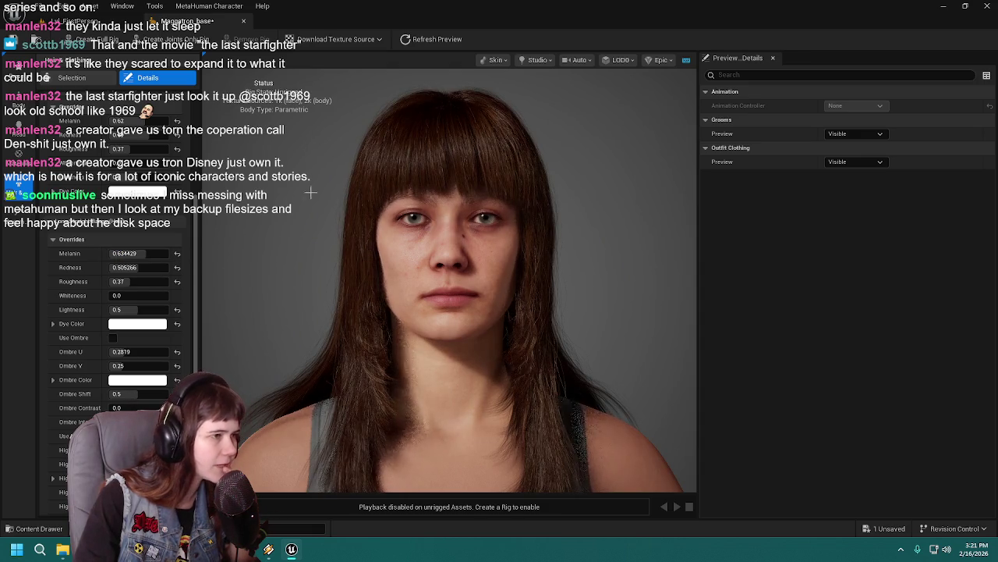
pyautogui.hotkey('ctrl', 's')
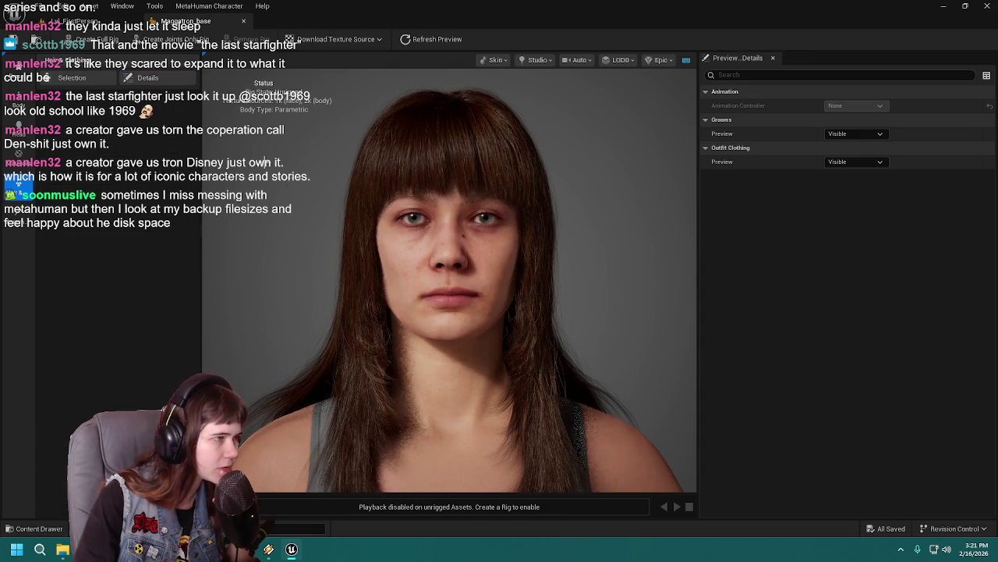
pyautogui.click(19, 161)
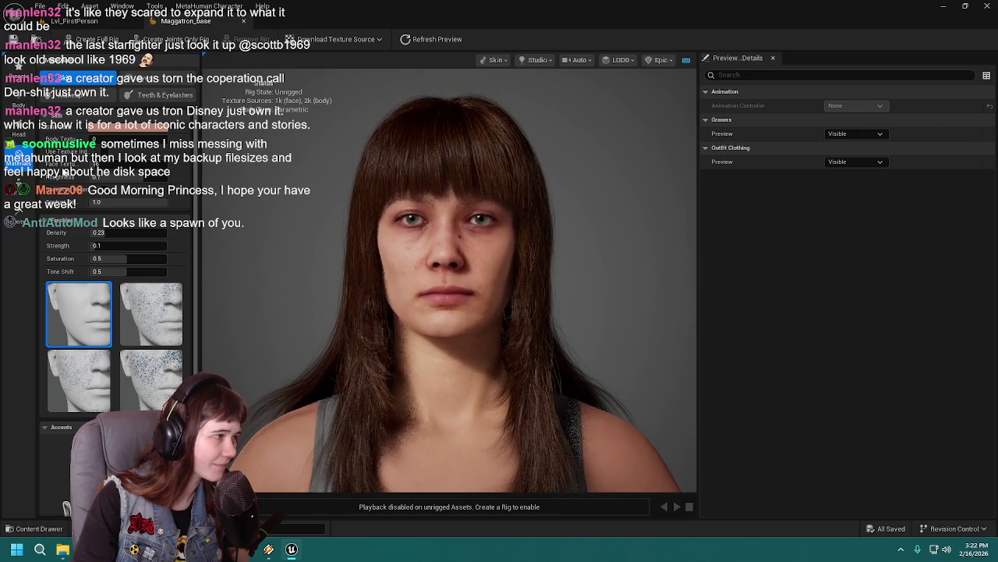
# Switch to Hair & Clothing to show the hair and eyelash colour overrides
pyautogui.click(18, 187)
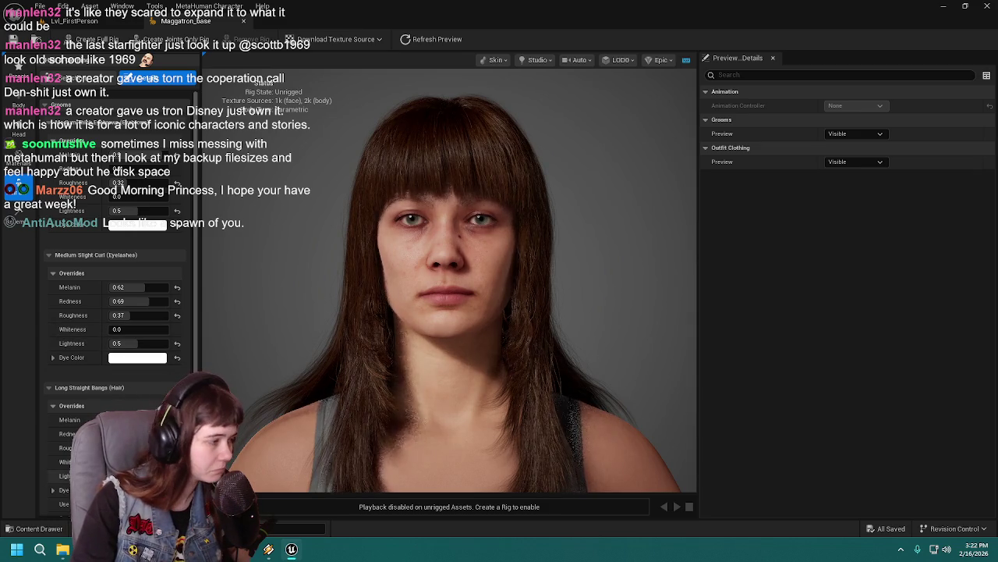
# Set the Long Straight Bangs hair redness to 0.6
pyautogui.scroll(-3, 94, 334)
pyautogui.click(137, 350)
pyautogui.write('0.468382')
pyautogui.press('Return')
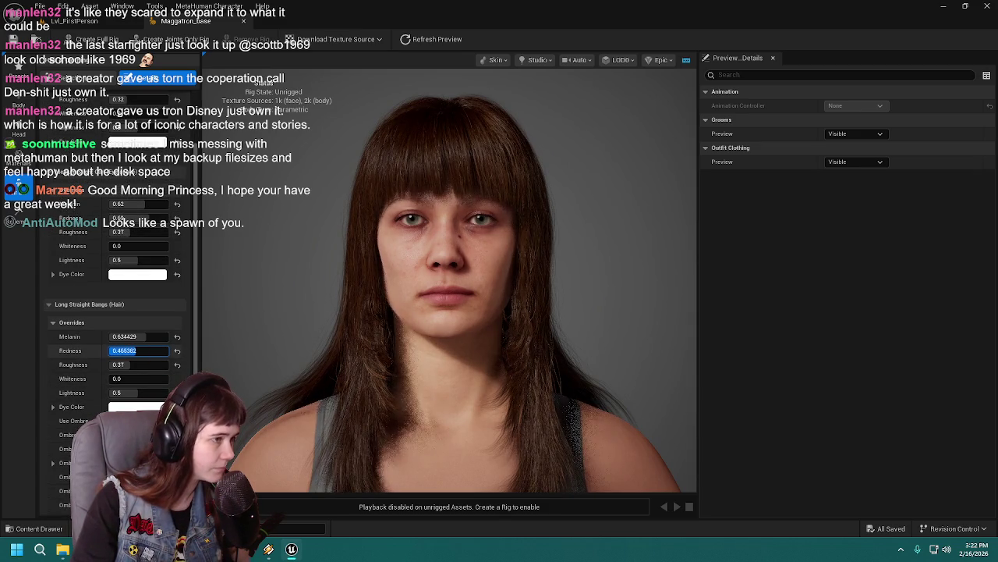
pyautogui.moveTo(145, 353); pyautogui.dragTo(151, 355)
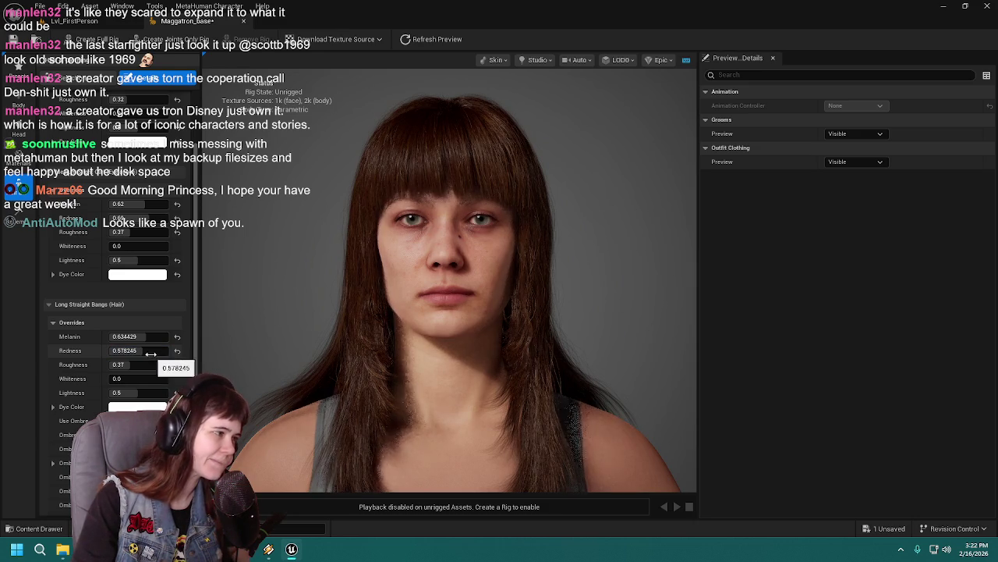
pyautogui.click(151, 354)
pyautogui.write('0.6')
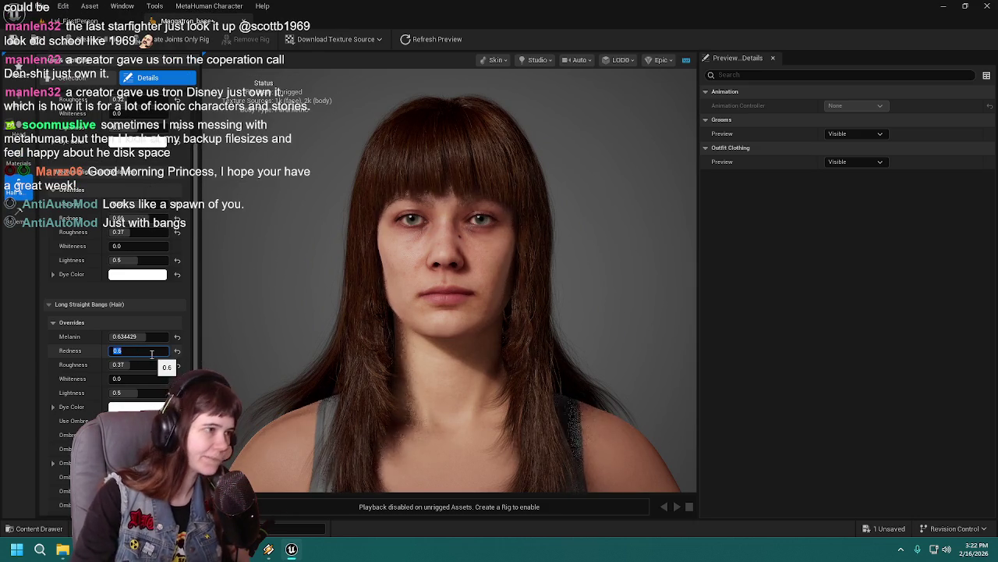
# Set the bangs hair melanin to 0.65 and save the character with Ctrl+S
pyautogui.moveTo(150, 336); pyautogui.dragTo(163, 337)
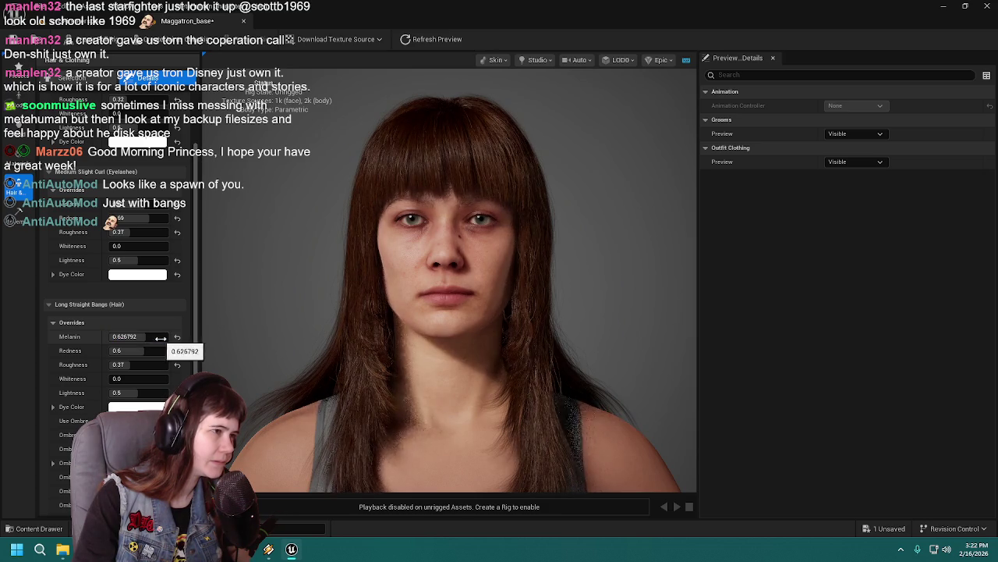
pyautogui.click(162, 336)
pyautogui.write('0.6')
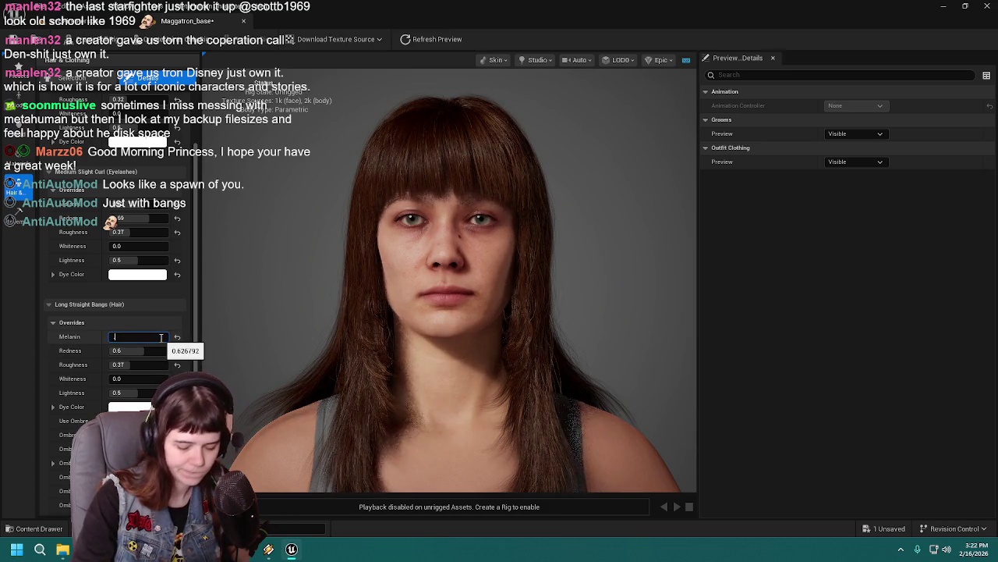
pyautogui.press('Return')
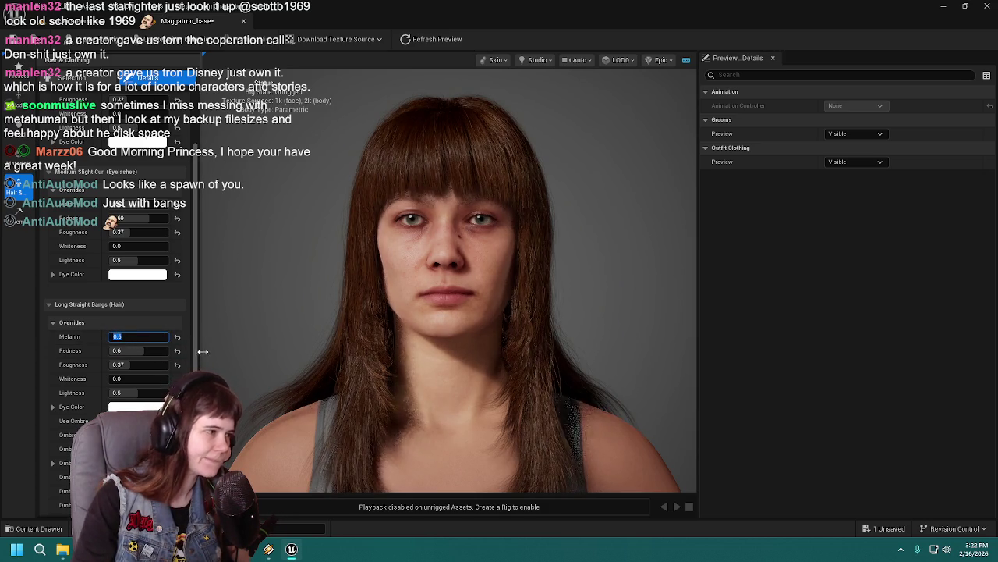
pyautogui.write('0.65')
pyautogui.press('Return')
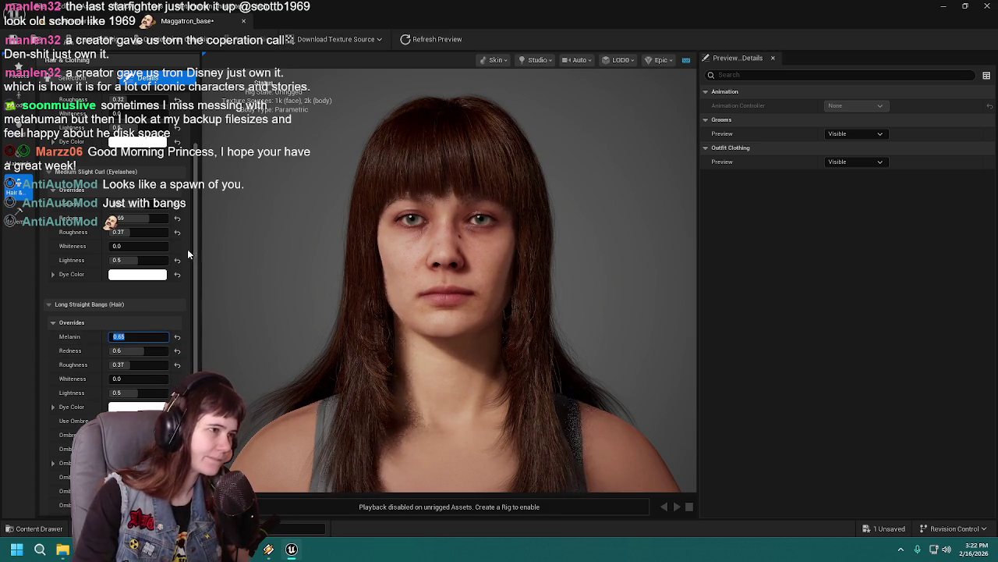
pyautogui.hotkey('ctrl', 's')
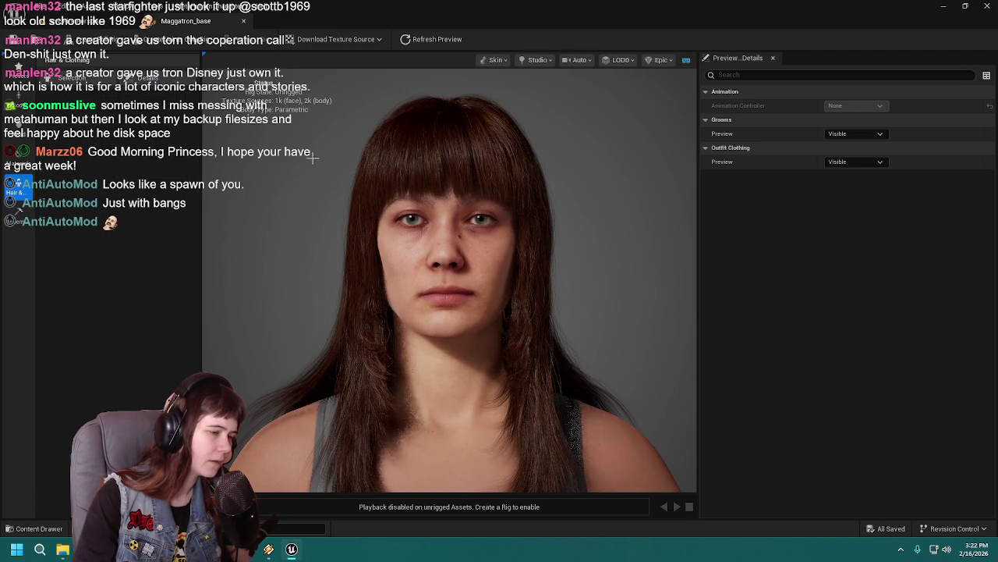
# Select the MetaHuman asset in the MetaHumans folder and Save All unsaved assets
pyautogui.click(33, 528)
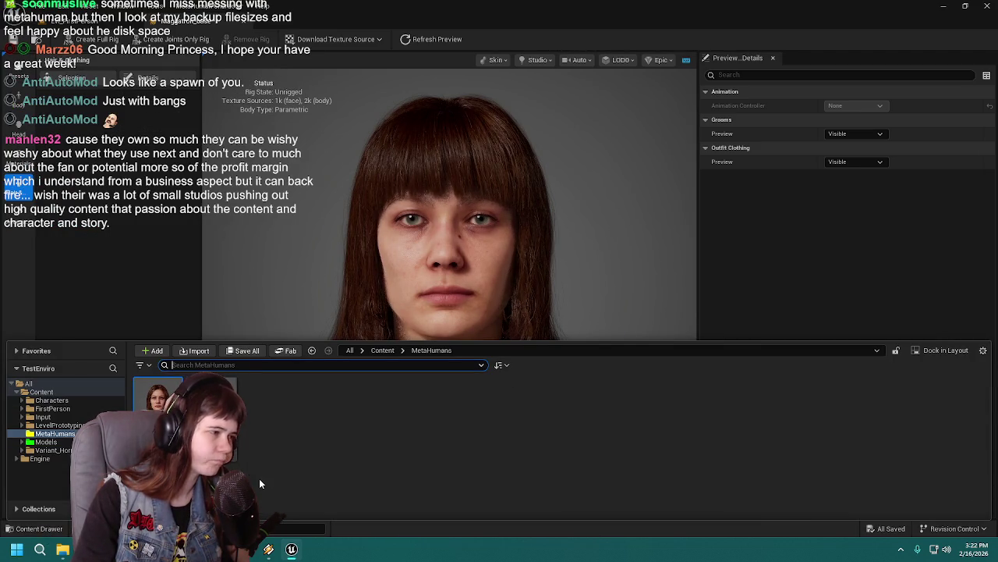
pyautogui.click(148, 247)
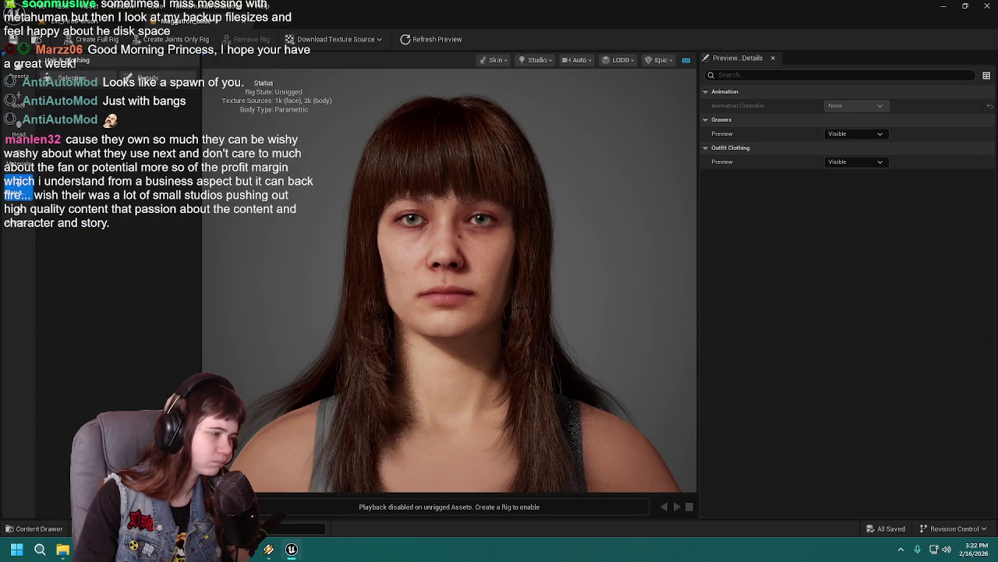
pyautogui.click(46, 528)
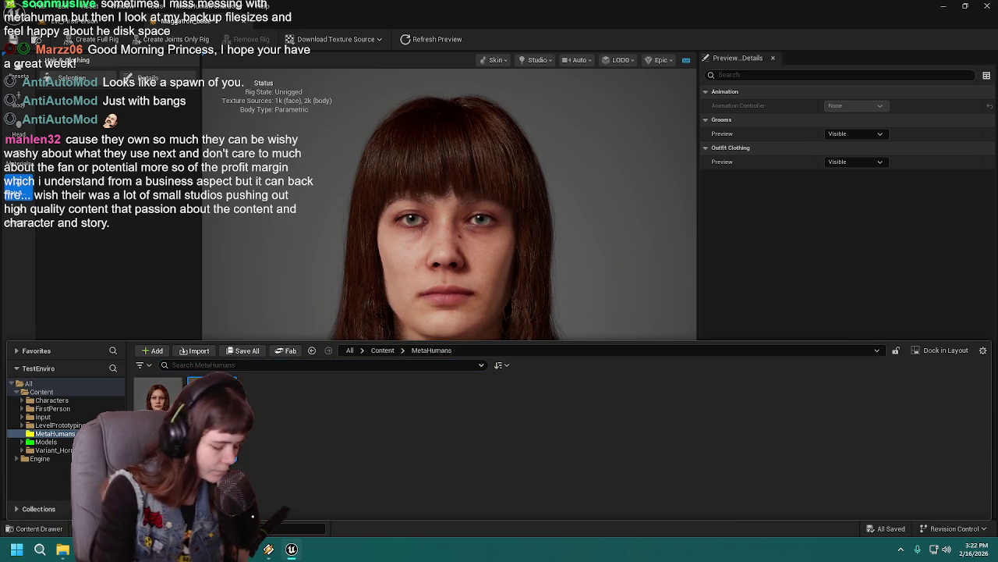
pyautogui.click(252, 417)
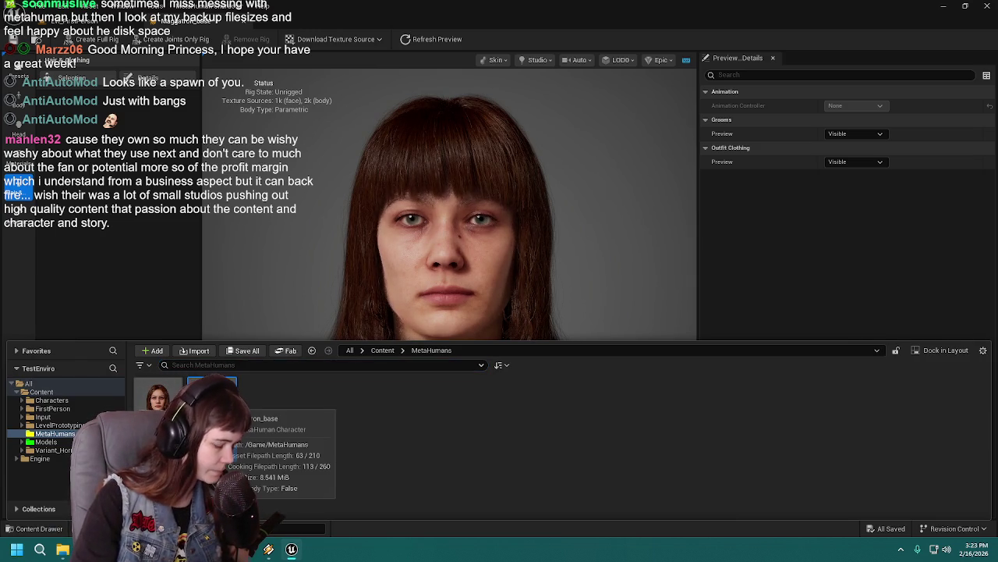
pyautogui.click(230, 417)
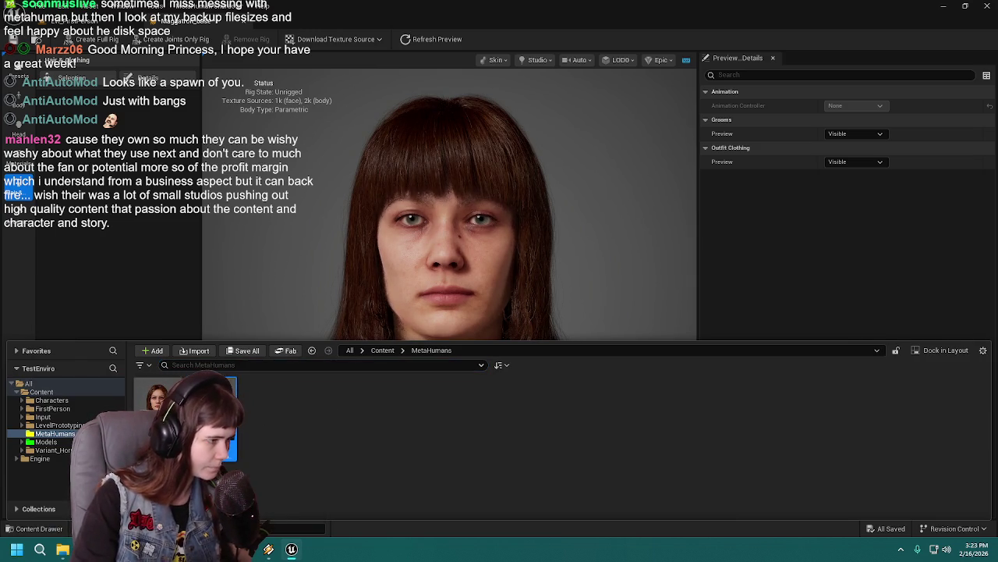
pyautogui.click(248, 350)
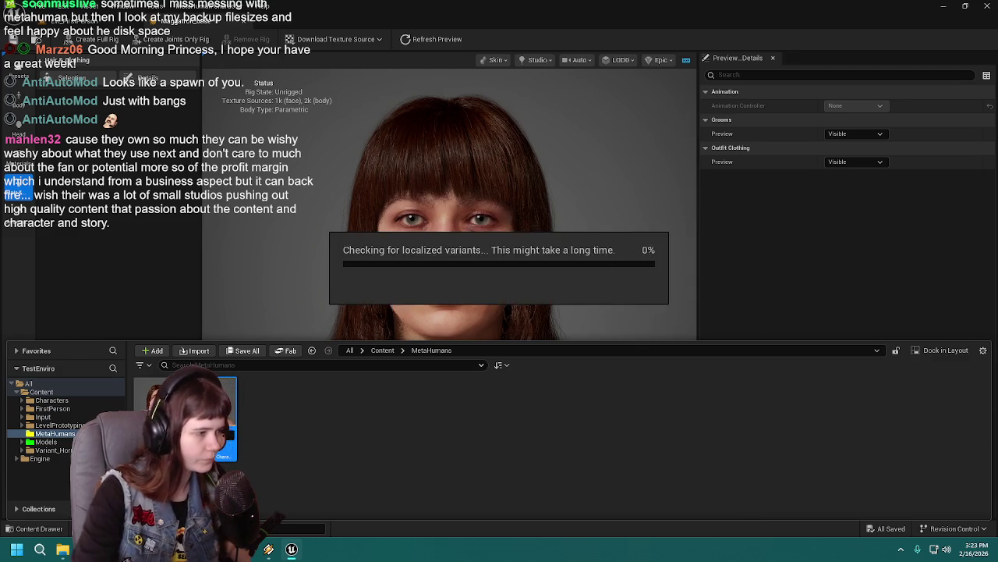
pyautogui.click(103, 250)
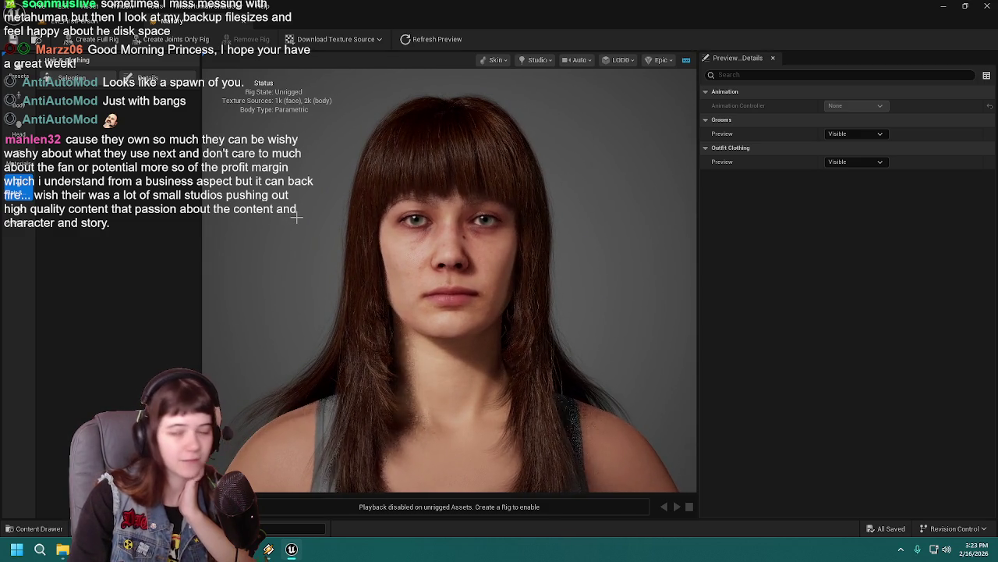
# Open the character's Skin settings to reach the freckle options
pyautogui.scroll(5, 296, 218)
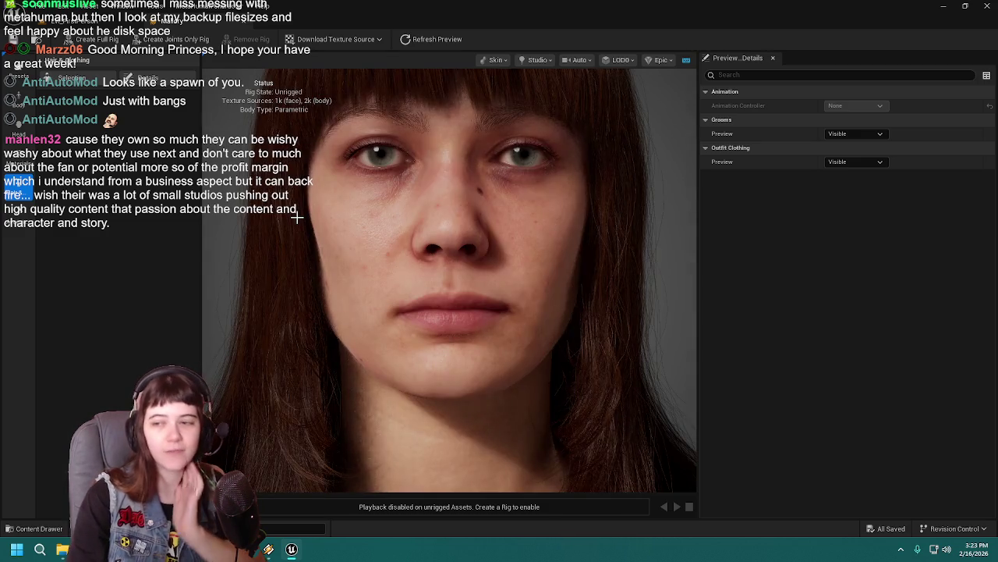
pyautogui.scroll(-5, 296, 217)
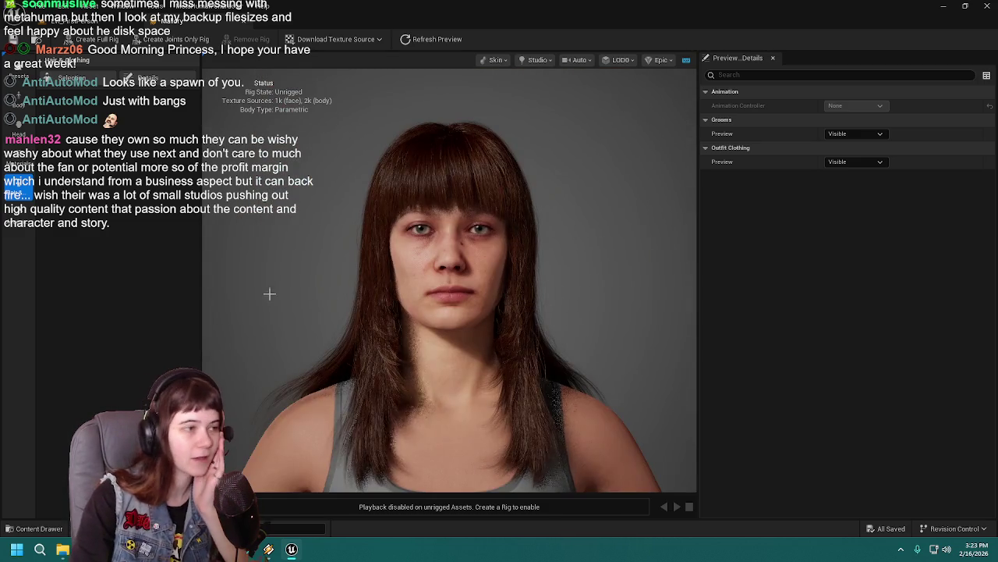
pyautogui.click(19, 158)
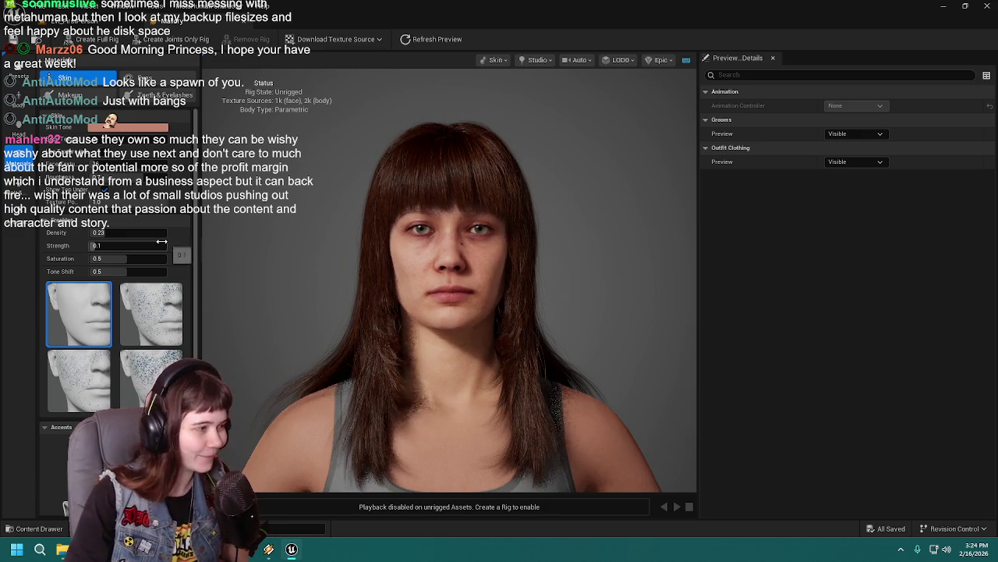
pyautogui.scroll(-5, 195, 234)
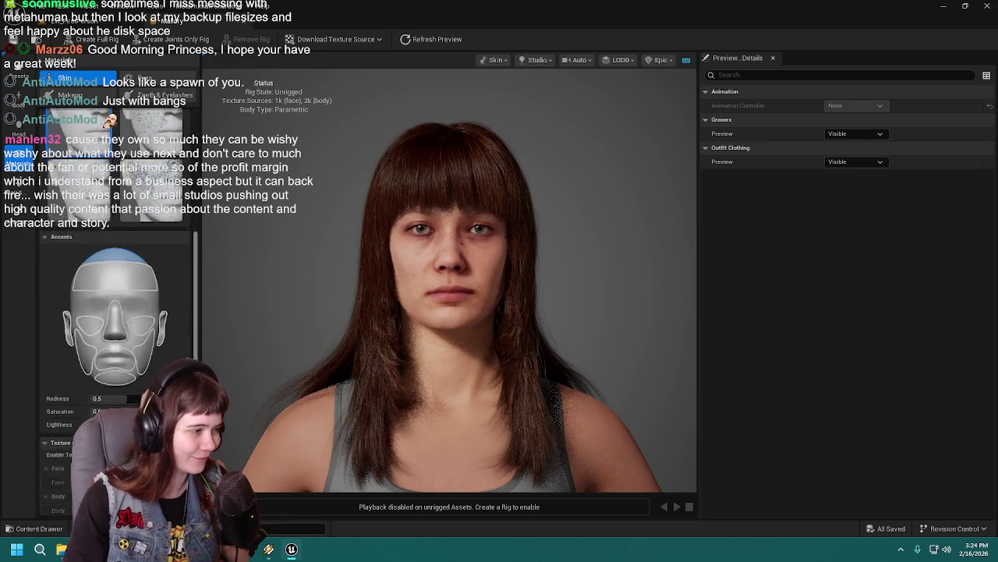
pyautogui.scroll(5, 197, 208)
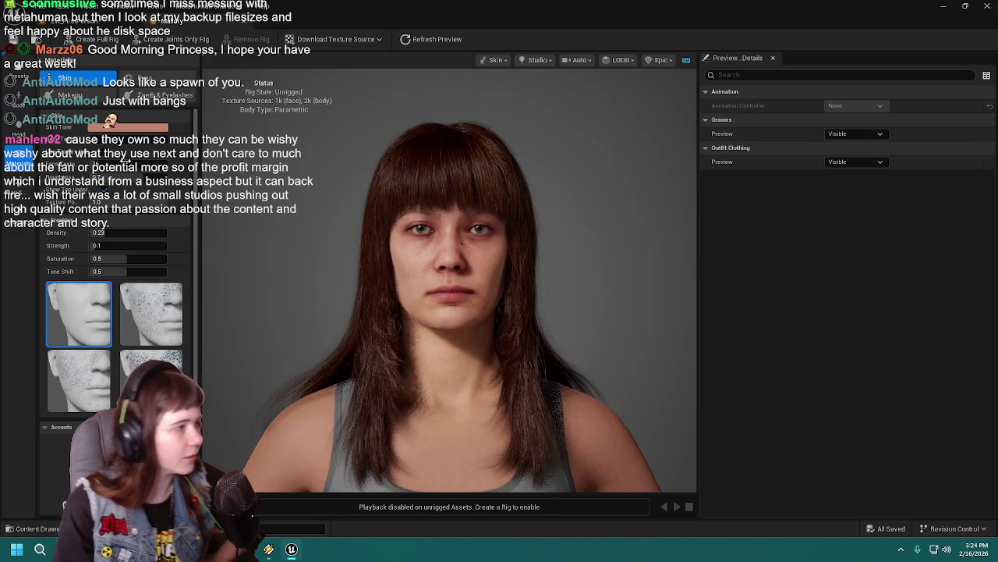
pyautogui.click(145, 128)
# Pick the skin tone at U 0.16, V 0.41 in the gradient, then close the picker
pyautogui.moveTo(193, 175); pyautogui.dragTo(188, 188)
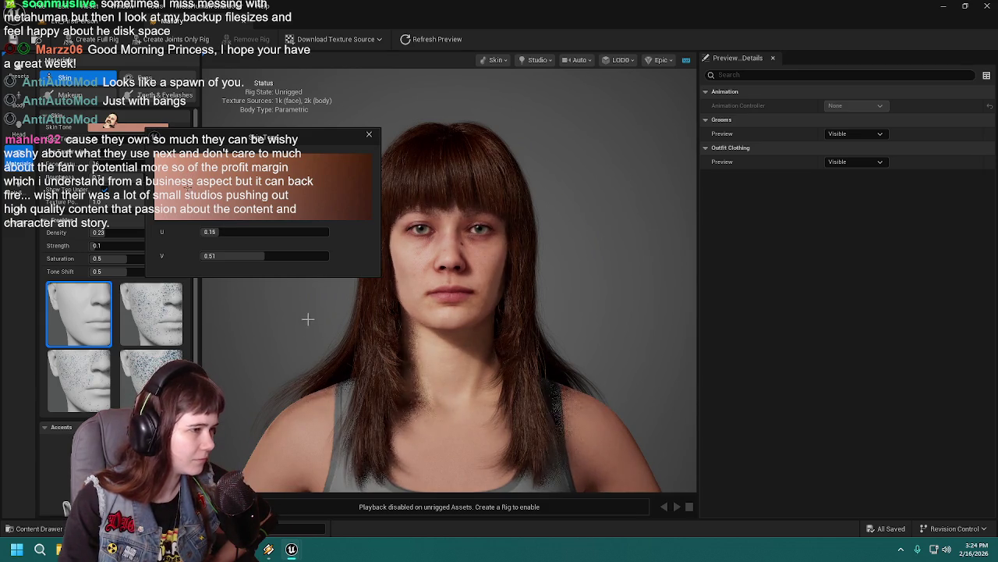
pyautogui.scroll(-10, 308, 319)
pyautogui.click(275, 232)
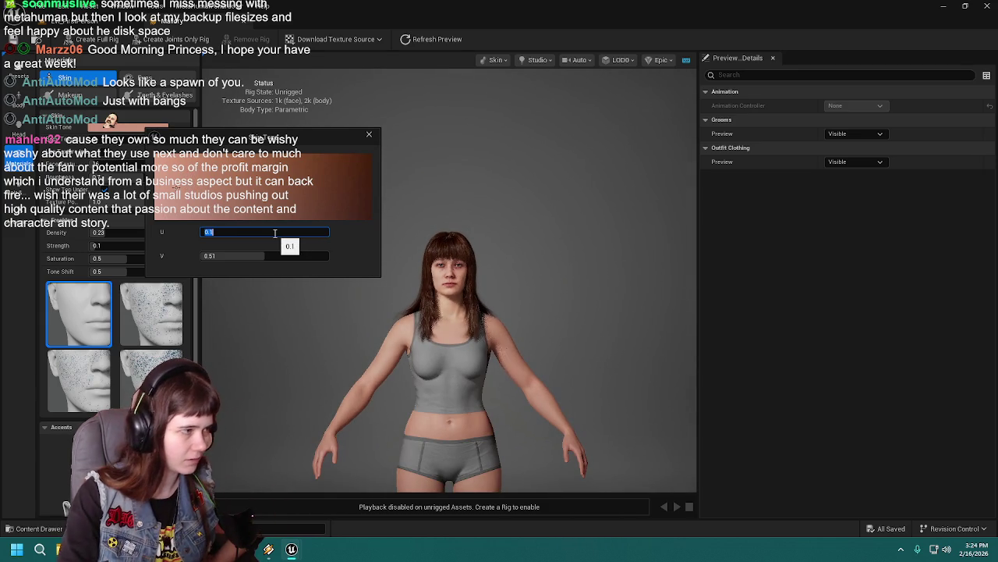
pyautogui.scroll(10, 474, 283)
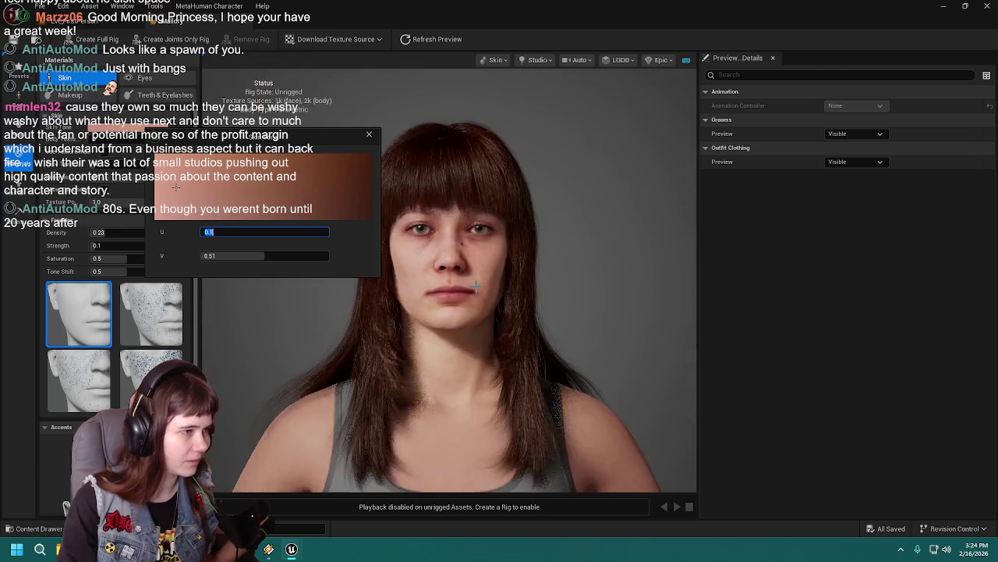
pyautogui.scroll(-5, 475, 285)
pyautogui.scroll(5, 352, 251)
pyautogui.click(188, 185)
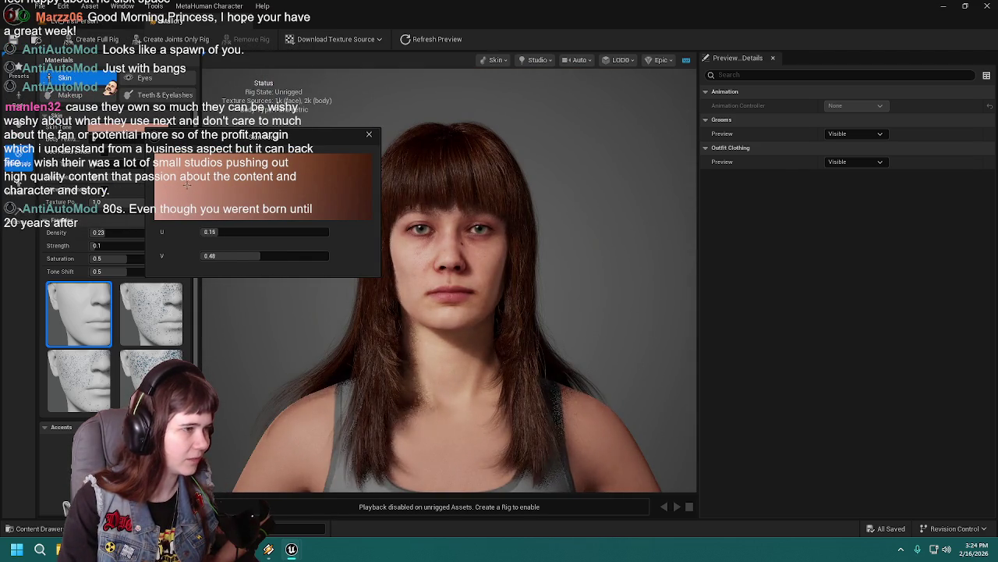
pyautogui.scroll(-3, 405, 312)
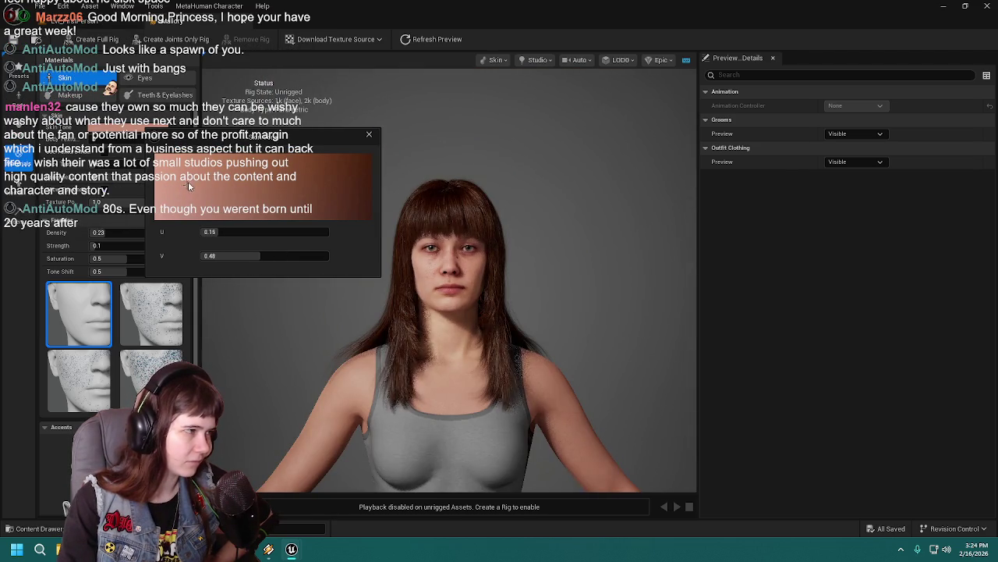
pyautogui.click(185, 183)
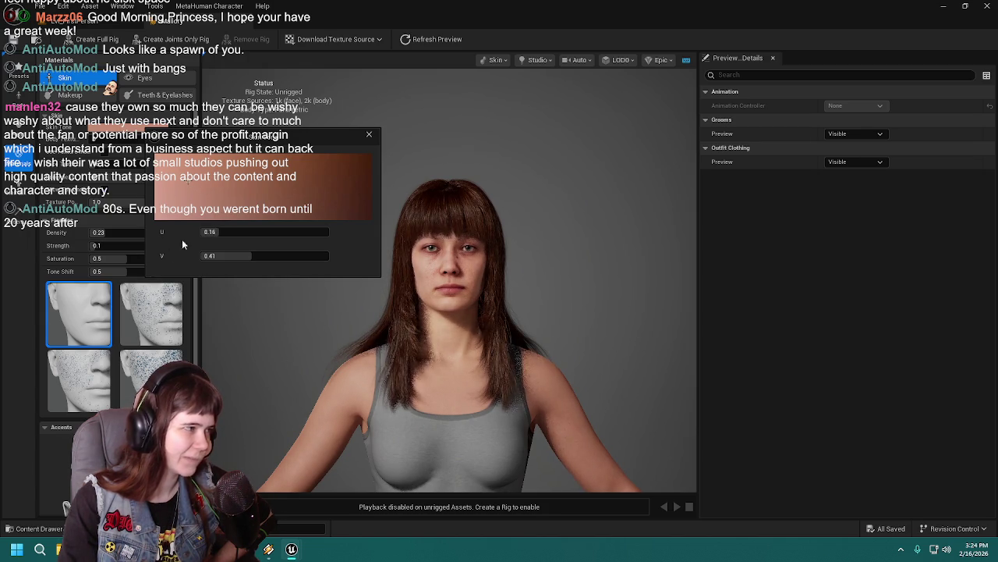
pyautogui.moveTo(146, 132); pyautogui.dragTo(107, 129)
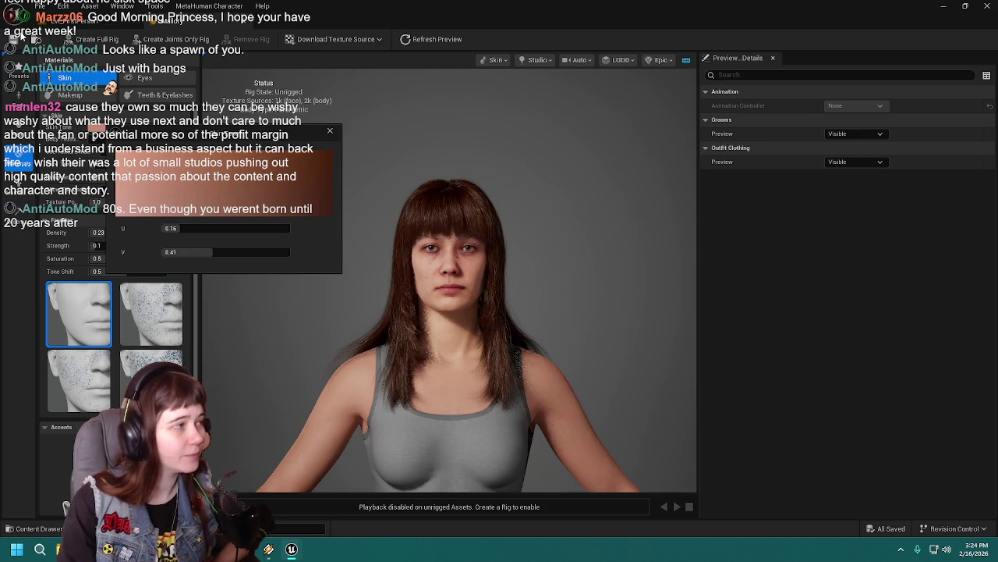
pyautogui.click(329, 131)
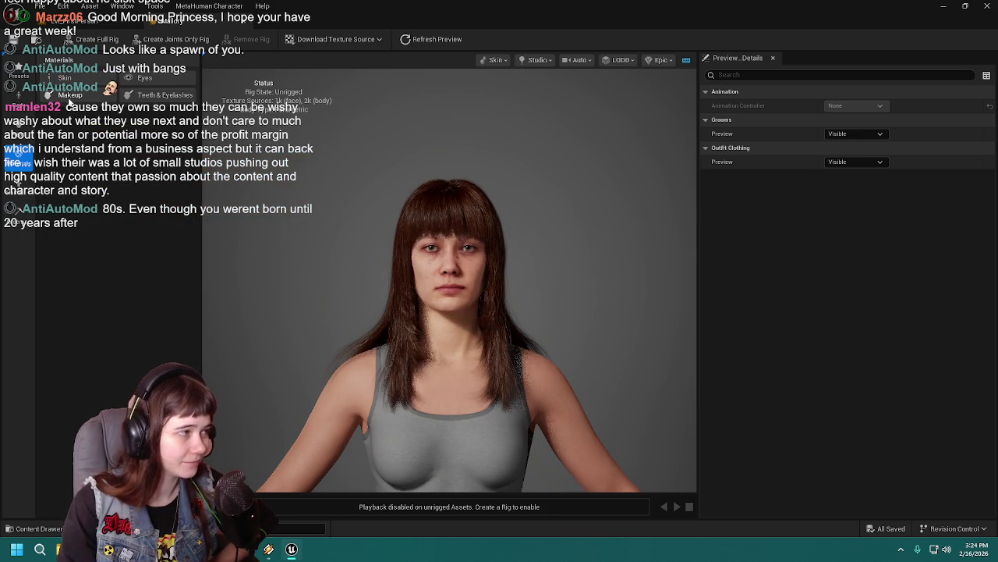
# Go via Head back to the Skin materials showing freckles at density 0.23, strength 0.1
pyautogui.click(21, 134)
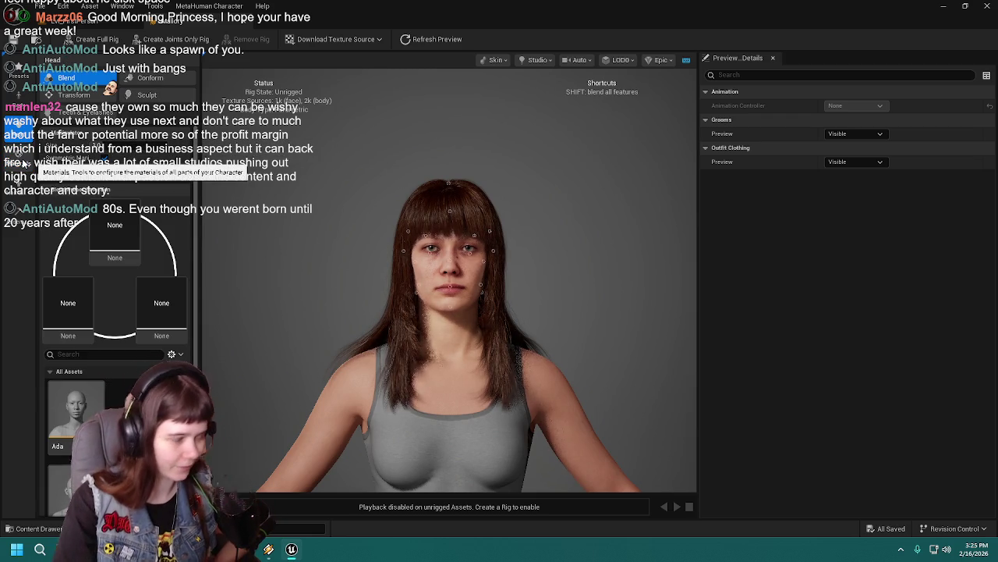
pyautogui.click(22, 164)
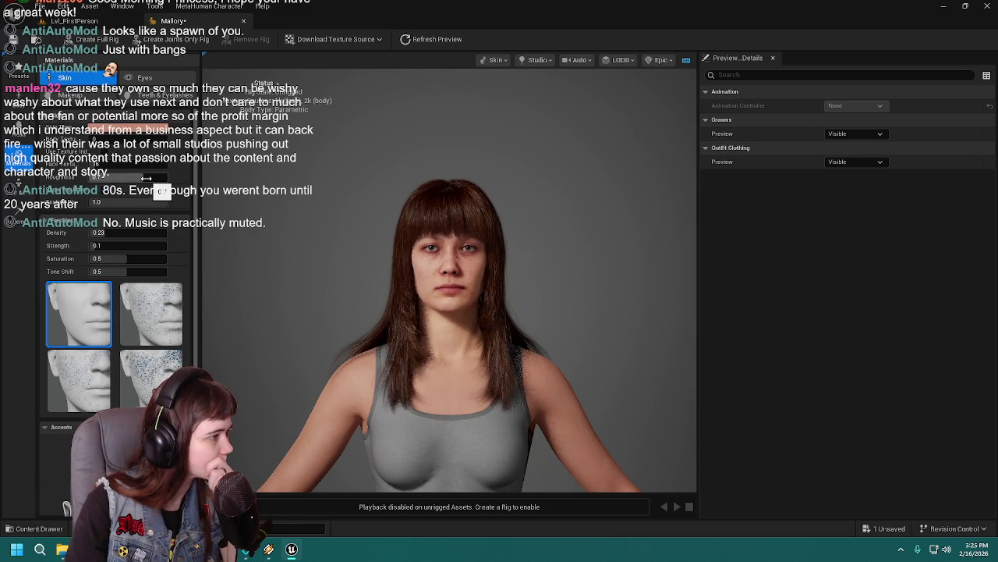
pyautogui.scroll(5, 338, 223)
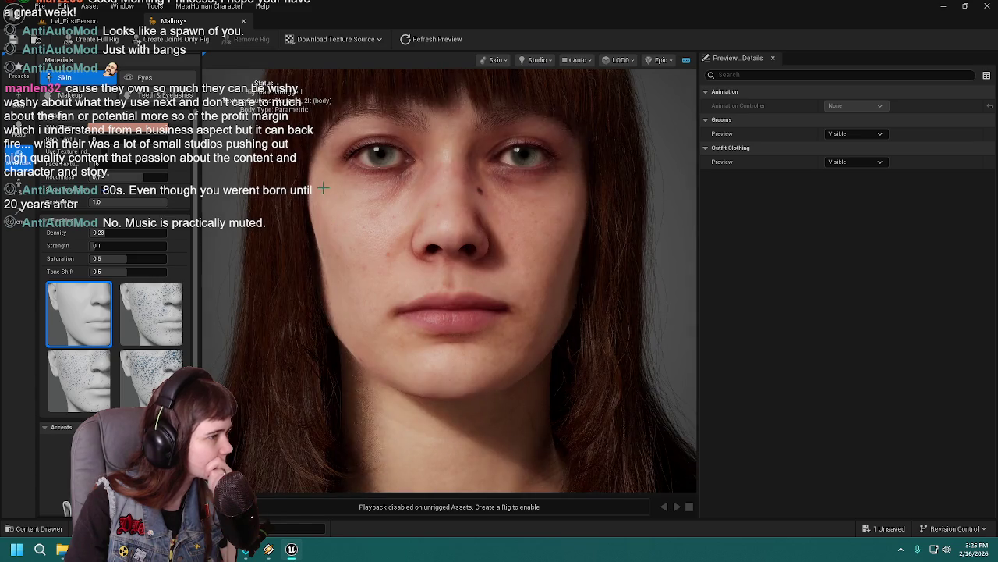
pyautogui.moveTo(324, 188)
pyautogui.mouseDown()
pyautogui.moveTo(336, 195)
pyautogui.moveTo(328, 179)
pyautogui.moveTo(328, 230)
pyautogui.mouseUp()
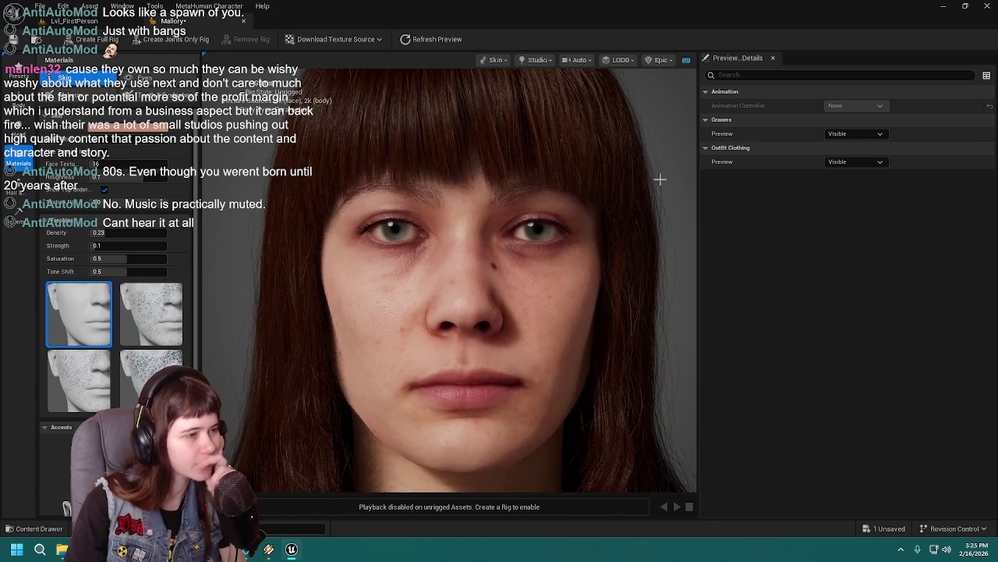
pyautogui.scroll(-3, 660, 178)
pyautogui.scroll(-2, 600, 207)
pyautogui.moveTo(593, 206); pyautogui.dragTo(571, 201)
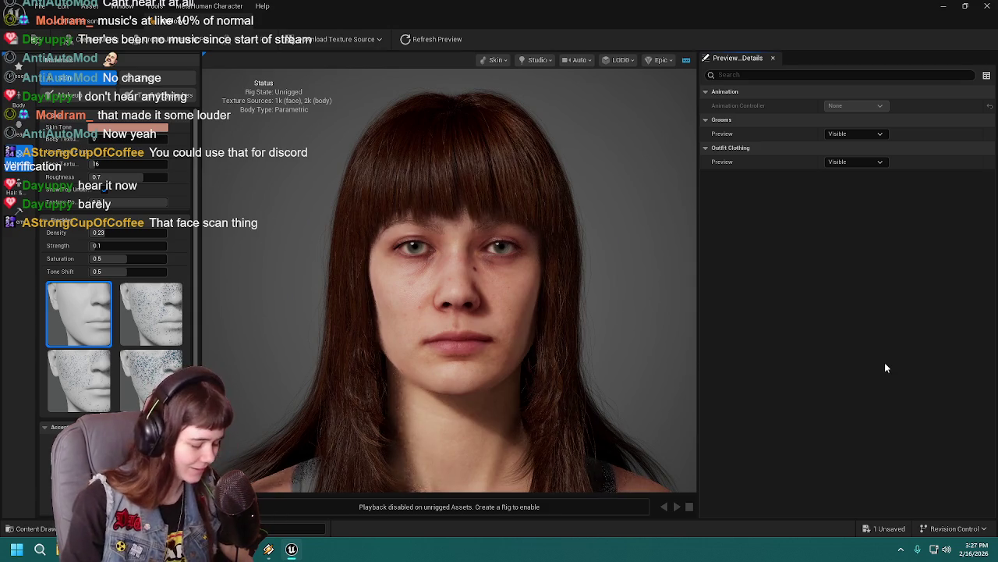
pyautogui.scroll(3, 601, 289)
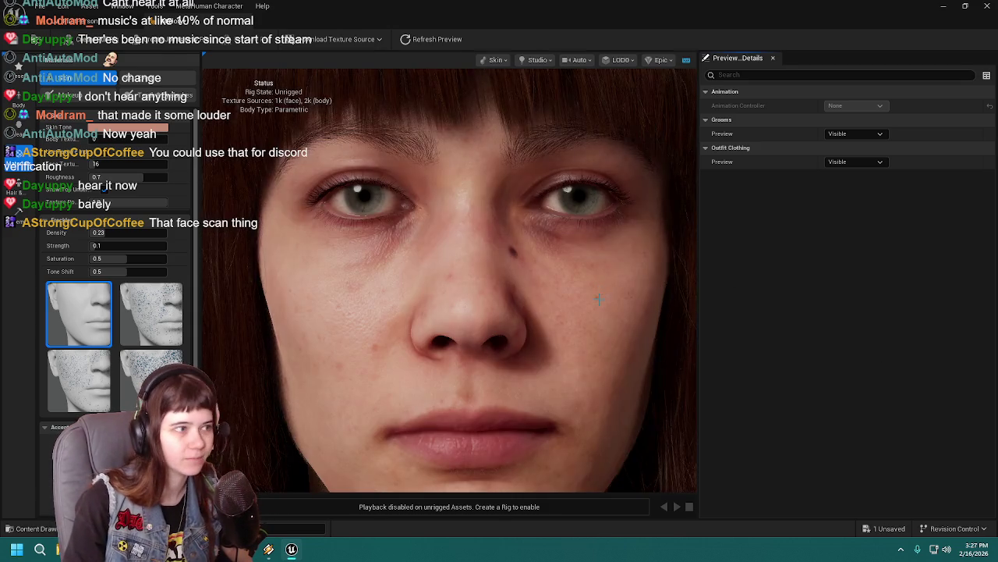
pyautogui.scroll(-5, 602, 293)
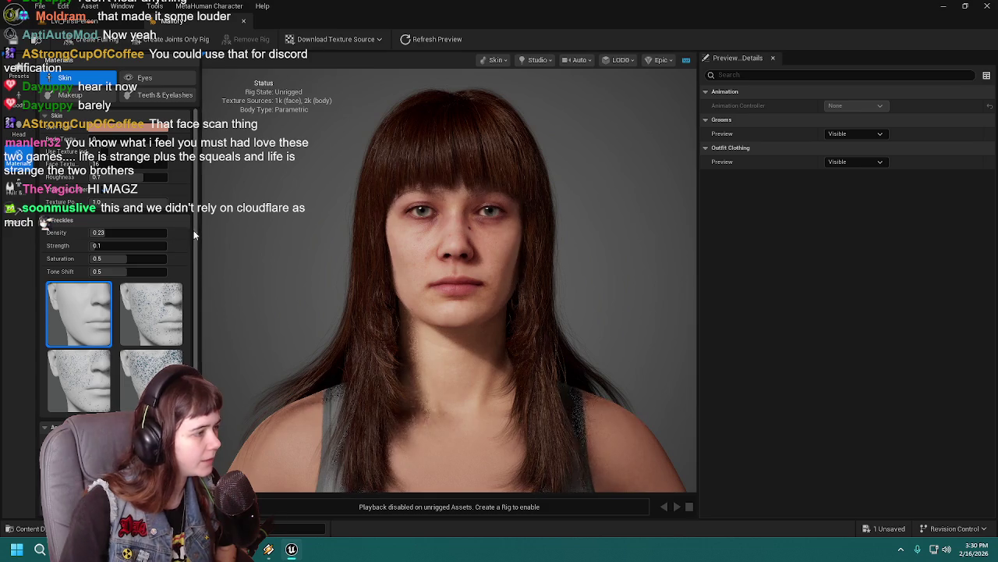
pyautogui.scroll(-3, 117, 273)
pyautogui.scroll(-3, 113, 234)
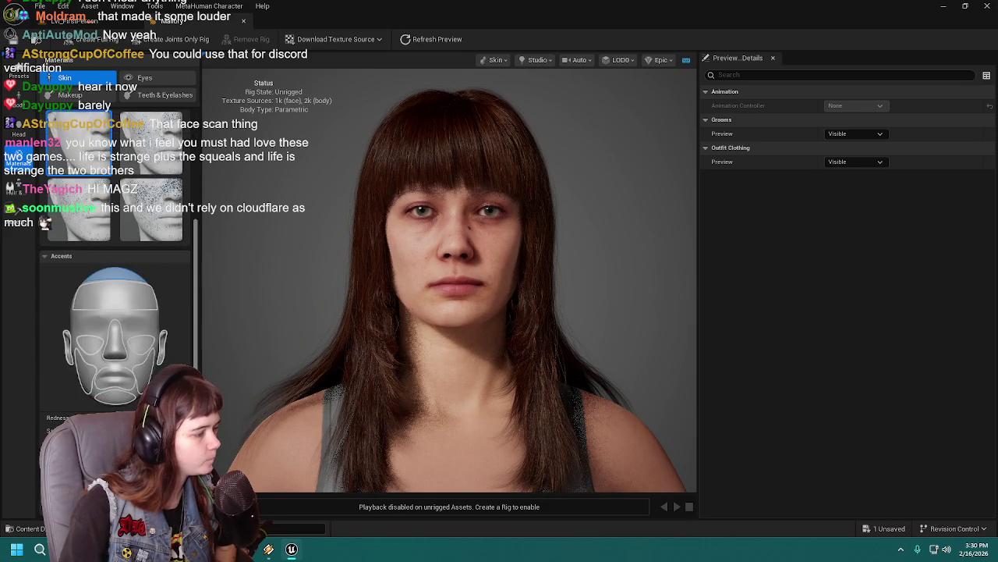
pyautogui.scroll(6, 114, 234)
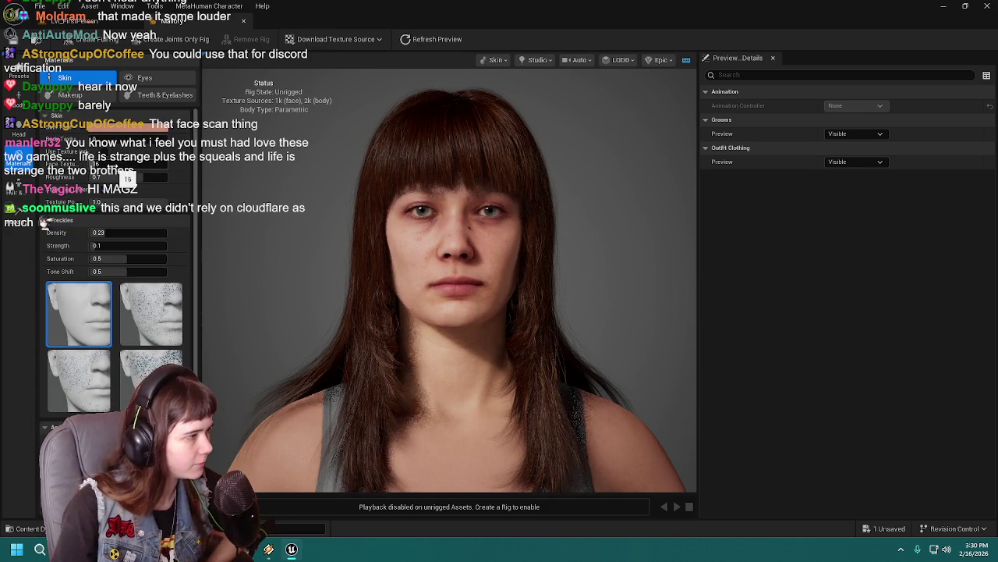
pyautogui.moveTo(121, 174)
pyautogui.mouseDown()
pyautogui.moveTo(98, 164)
pyautogui.moveTo(121, 173)
pyautogui.mouseUp()
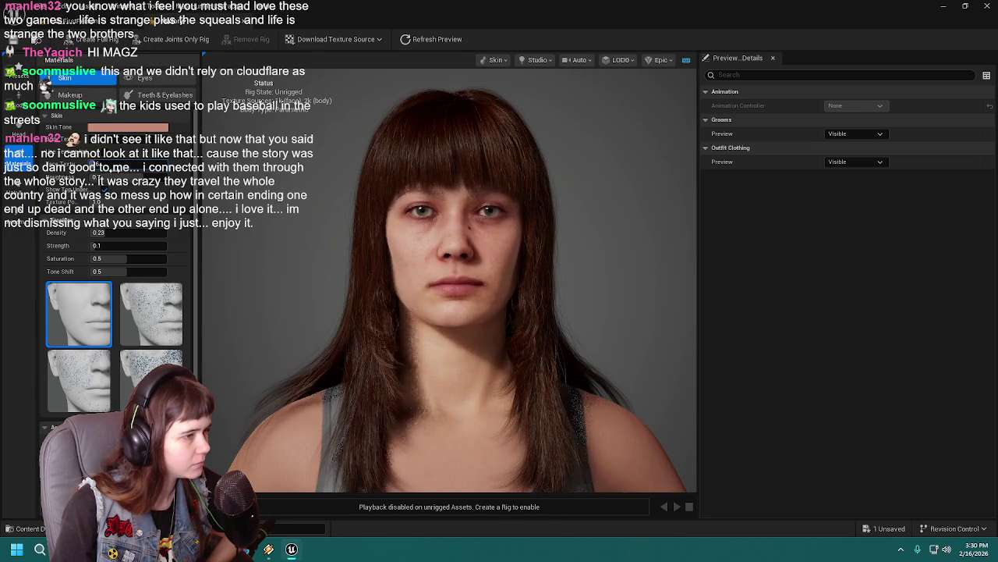
pyautogui.moveTo(117, 174)
pyautogui.mouseDown()
pyautogui.moveTo(135, 176)
pyautogui.moveTo(125, 172)
pyautogui.mouseUp()
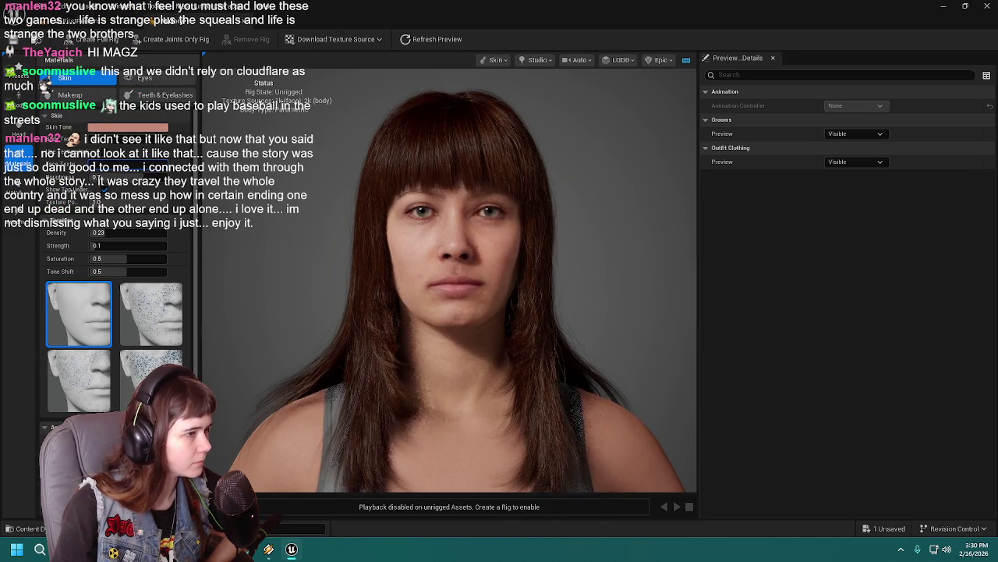
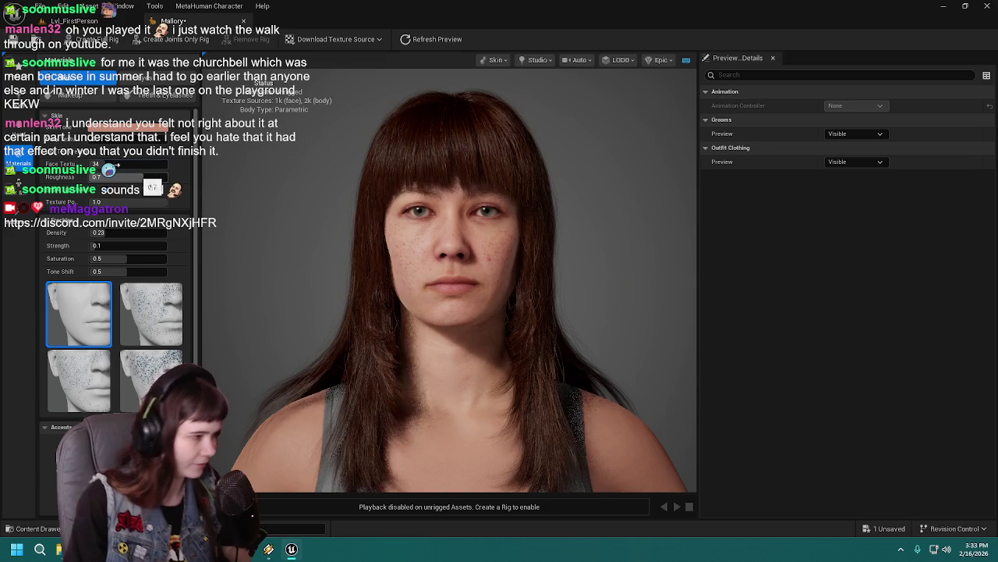
# Raise Face Texture from 34 to about 37 for fewer freckles, then save the character
pyautogui.moveTo(115, 165)
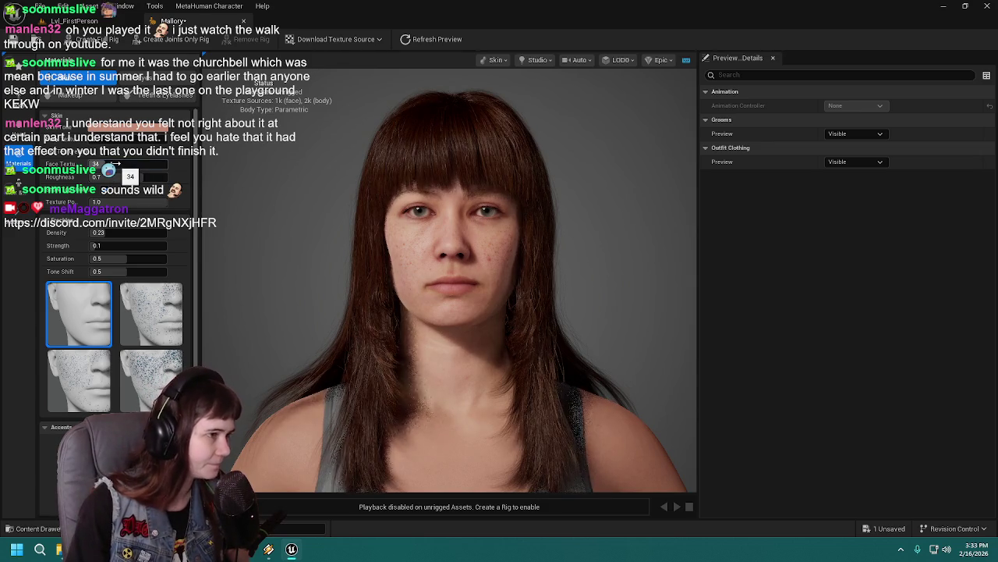
pyautogui.click(109, 169)
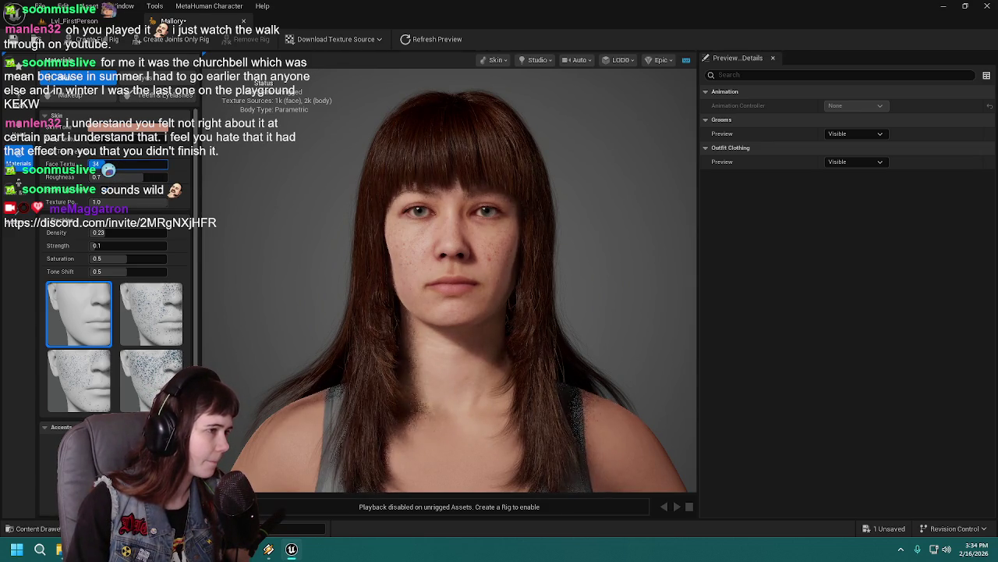
pyautogui.moveTo(110, 169); pyautogui.dragTo(114, 163)
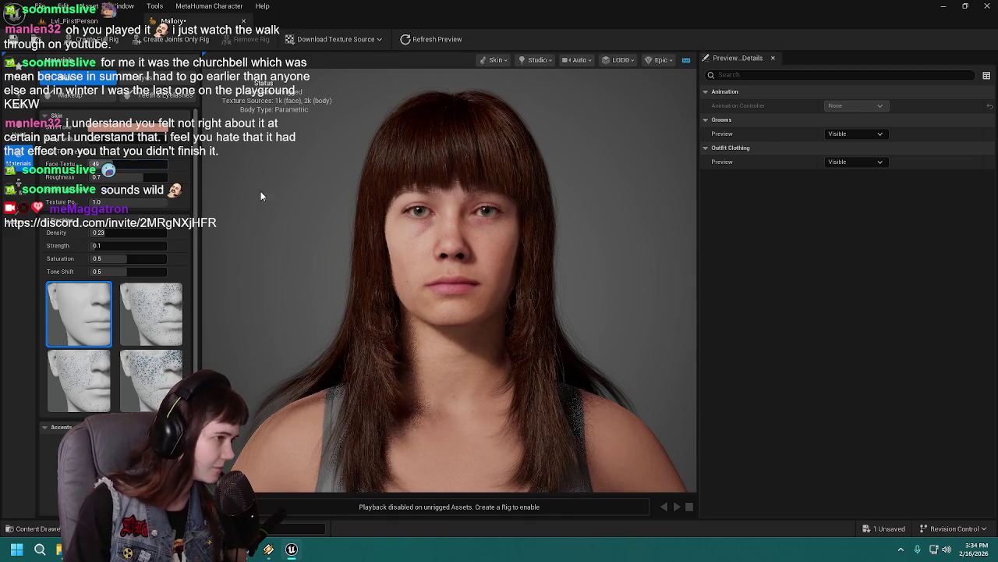
pyautogui.moveTo(608, 312); pyautogui.dragTo(546, 312)
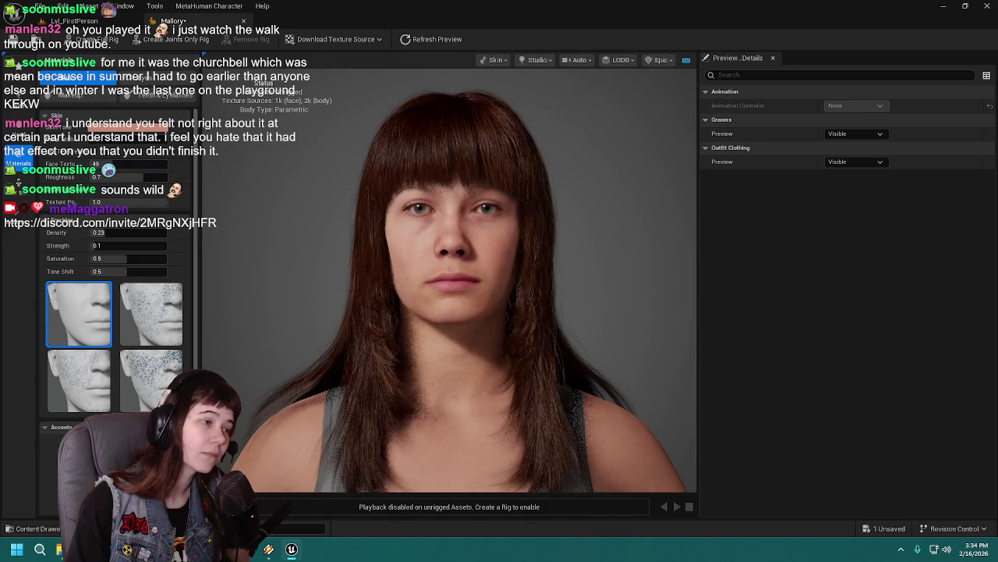
pyautogui.scroll(-3, 598, 302)
pyautogui.scroll(5, 597, 303)
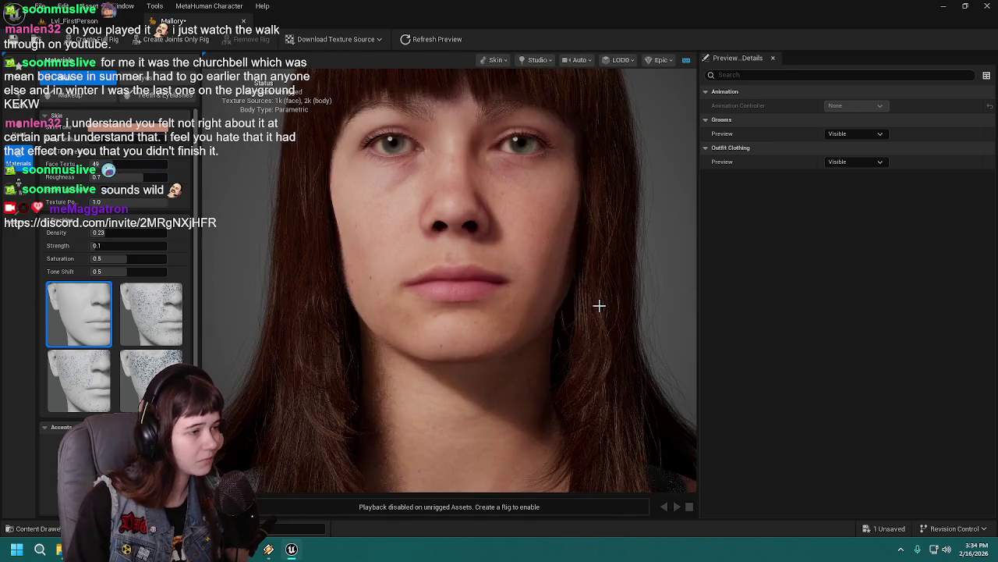
pyautogui.scroll(-3, 599, 305)
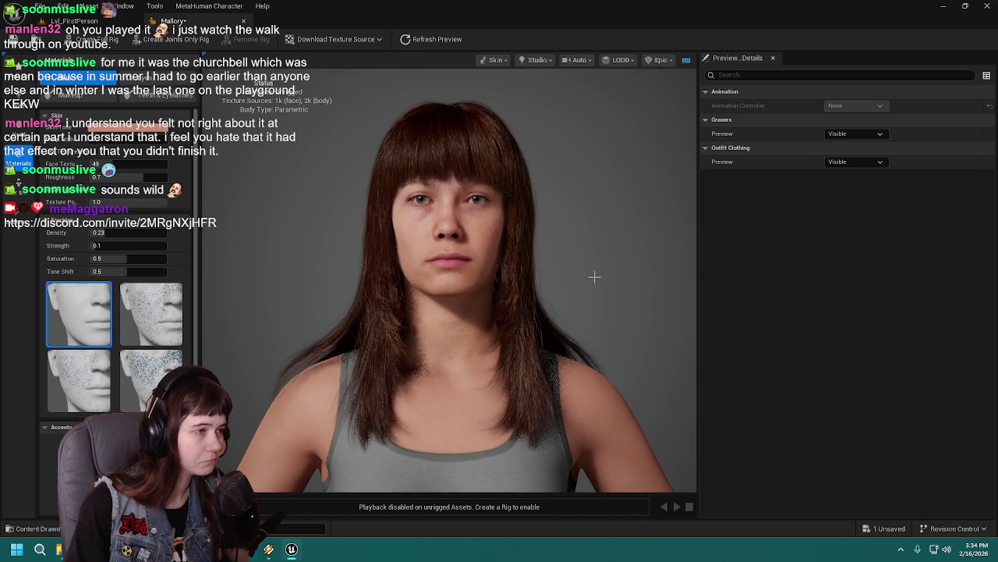
pyautogui.hotkey('ctrl', 's')
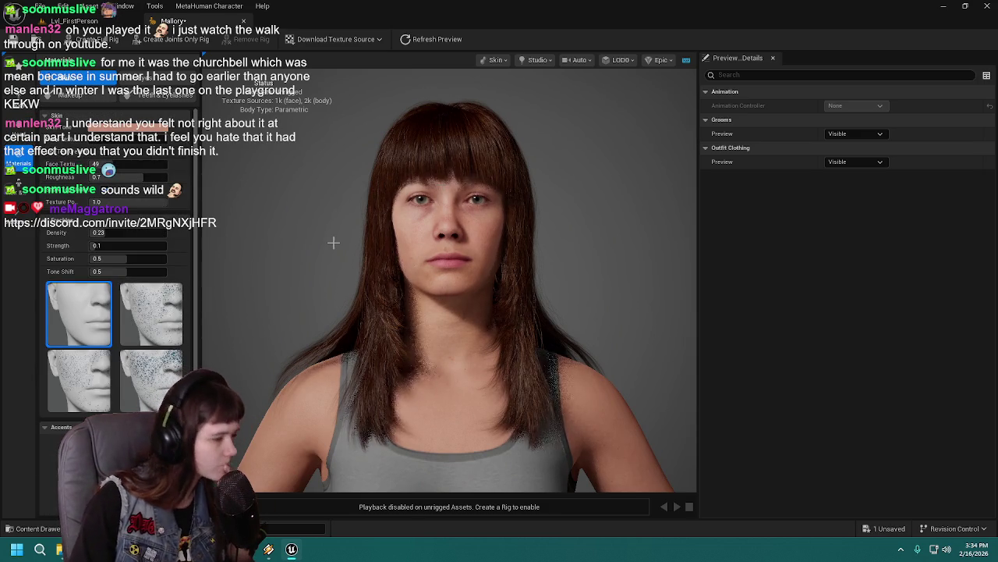
pyautogui.scroll(-2, 333, 243)
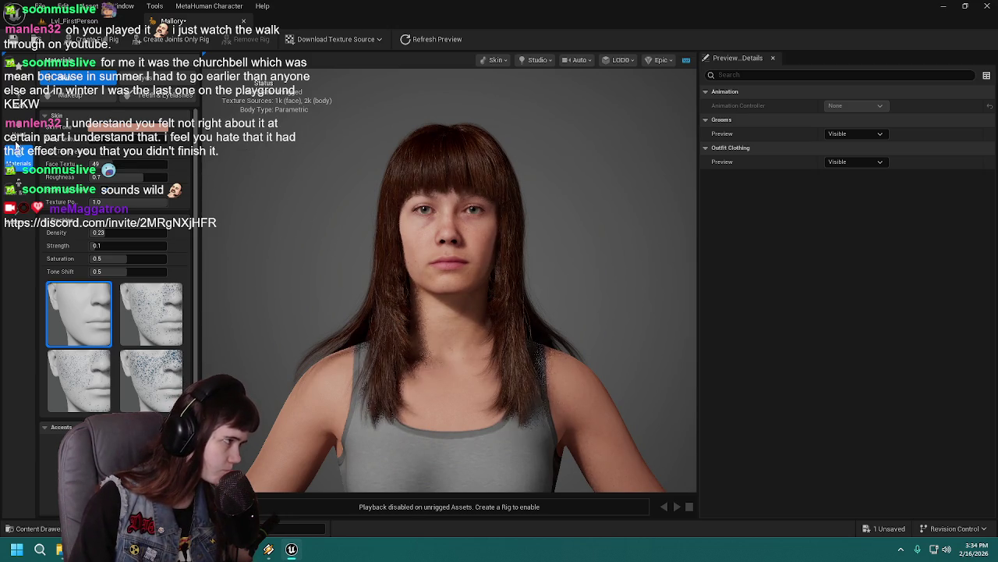
# In the Eyes tab, try several grey eye colour presets while zooming in on the left eye
pyautogui.click(149, 76)
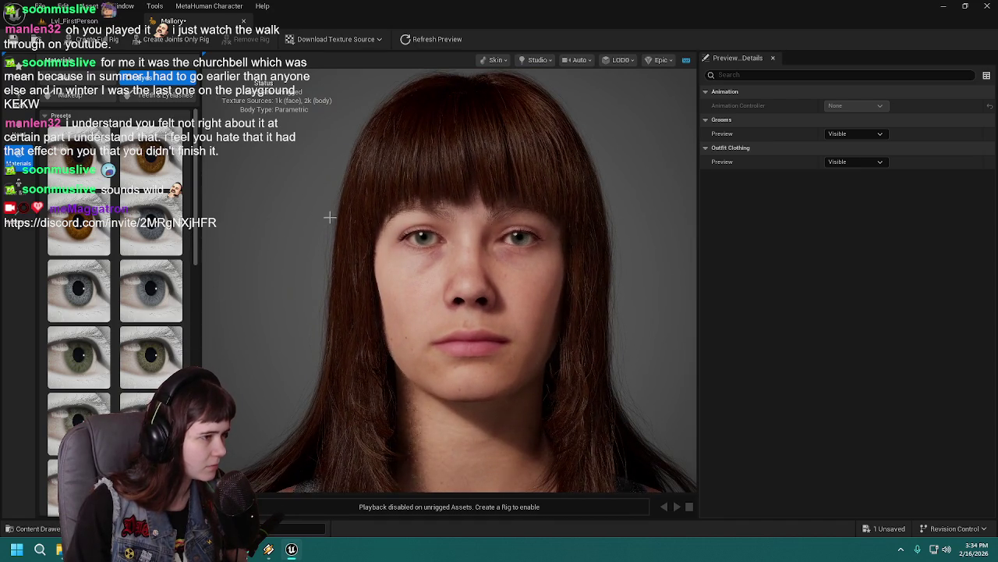
pyautogui.scroll(5, 326, 217)
pyautogui.scroll(-5, 330, 218)
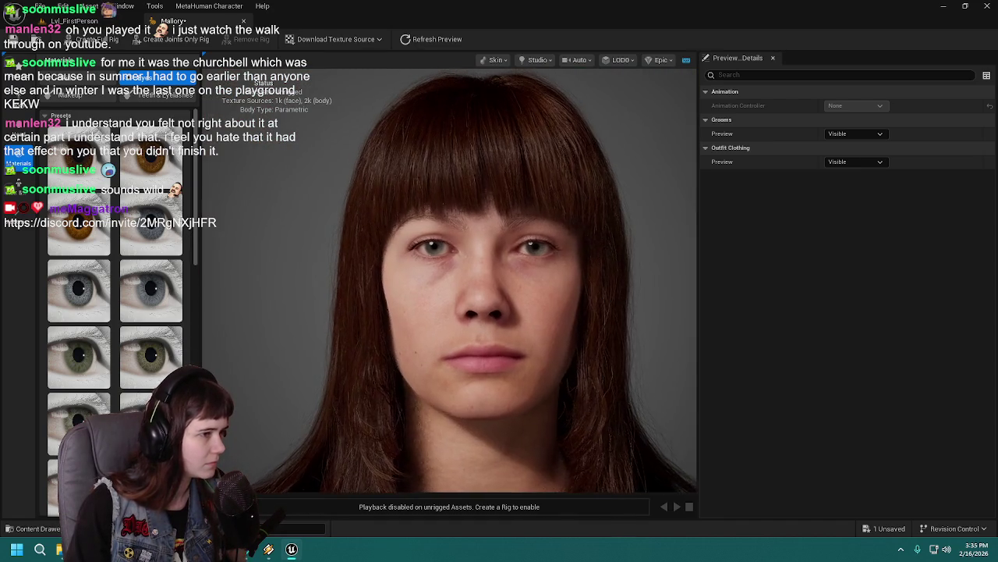
pyautogui.click(168, 235)
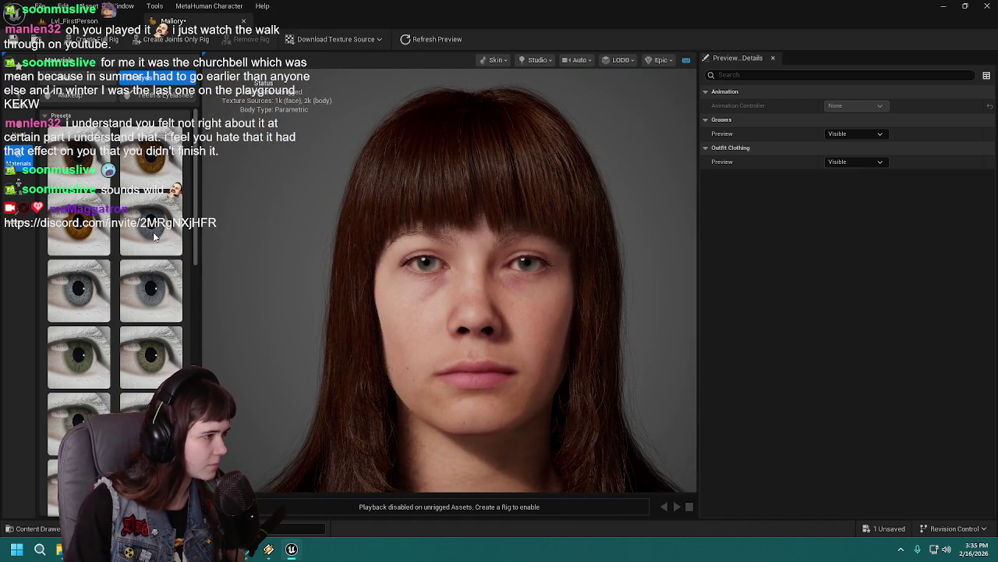
pyautogui.scroll(5, 330, 269)
pyautogui.click(83, 298)
pyautogui.click(154, 299)
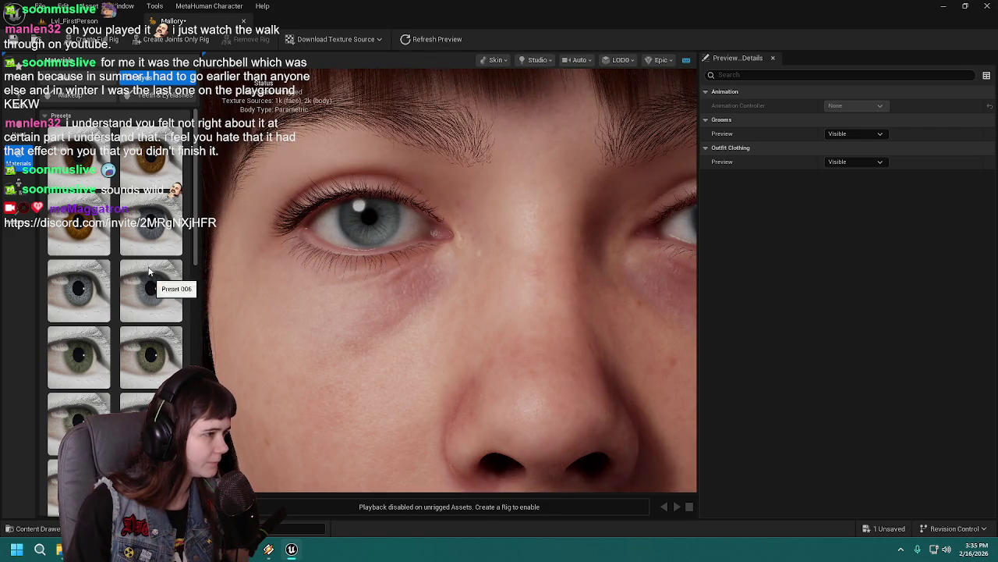
pyautogui.scroll(-5, 320, 252)
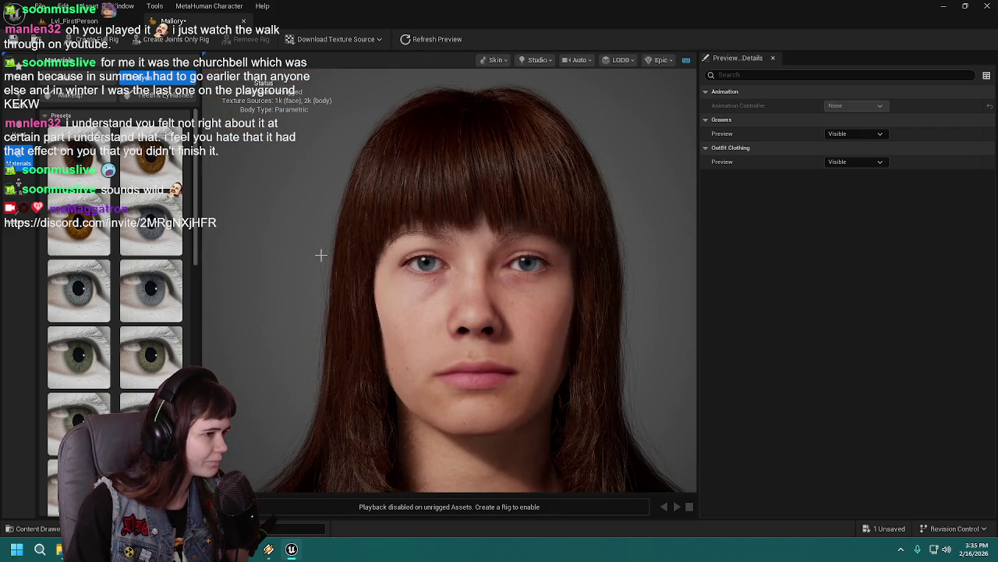
pyautogui.moveTo(313, 287); pyautogui.dragTo(310, 264)
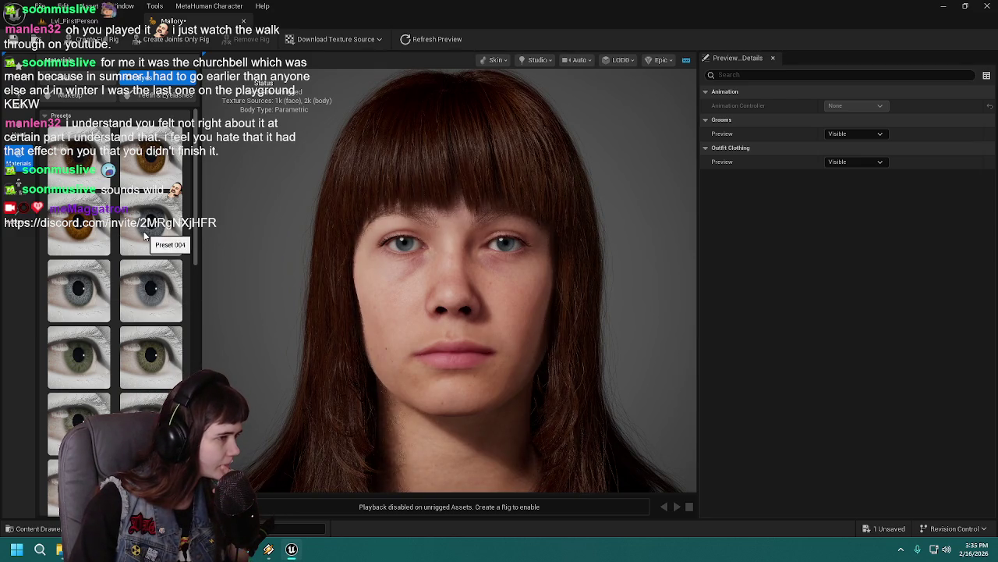
pyautogui.scroll(-2, 149, 312)
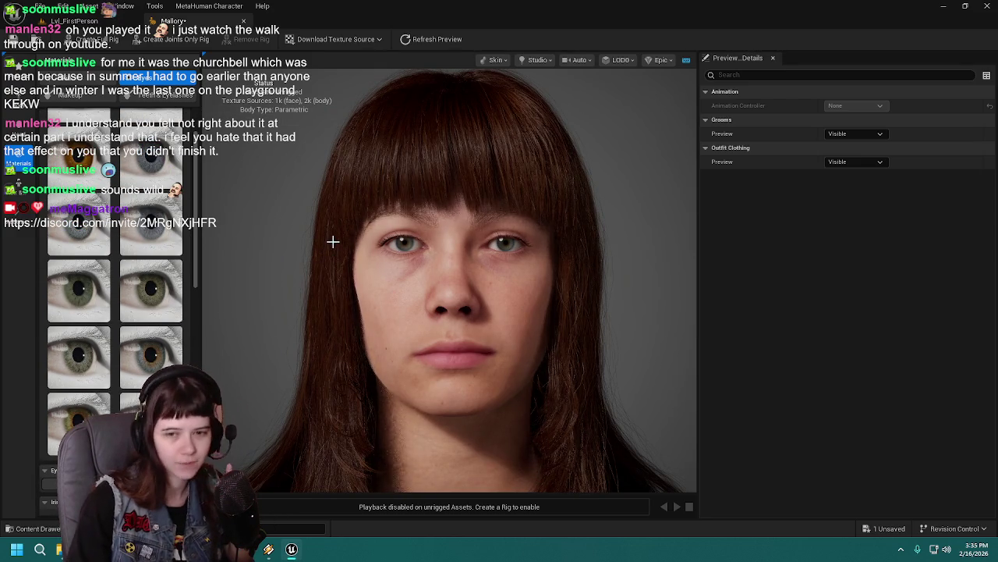
pyautogui.moveTo(333, 246)
pyautogui.mouseDown()
pyautogui.moveTo(359, 220)
pyautogui.moveTo(326, 230)
pyautogui.mouseUp()
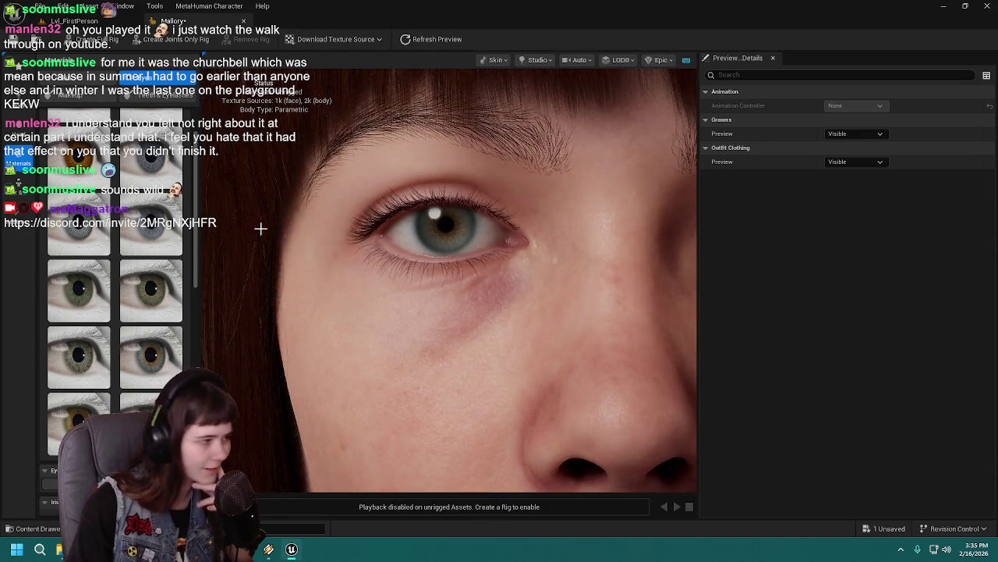
# Compare blue-grey, green-blue and green-hazel eye presets, settling on a blue-grey one
pyautogui.click(151, 181)
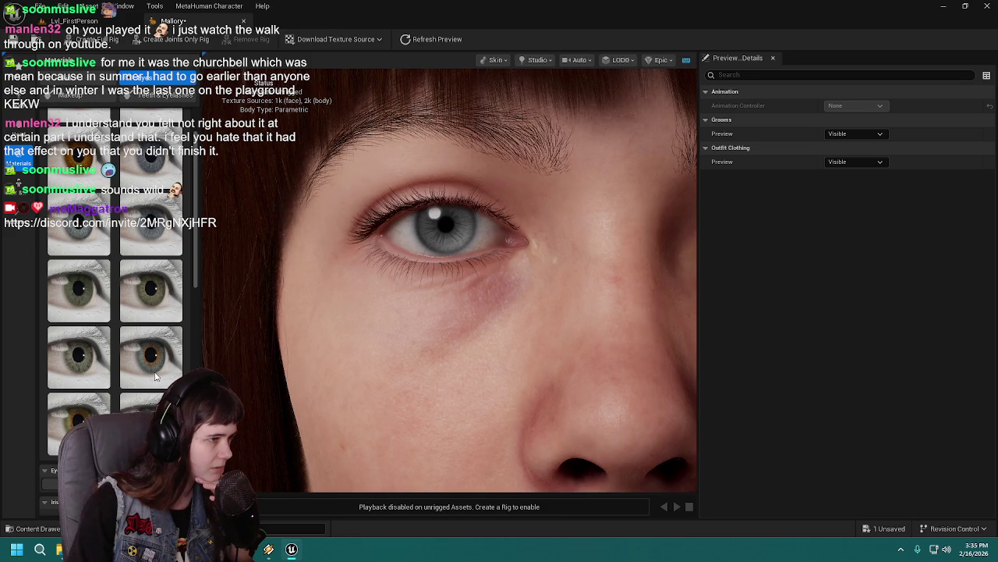
pyautogui.click(155, 376)
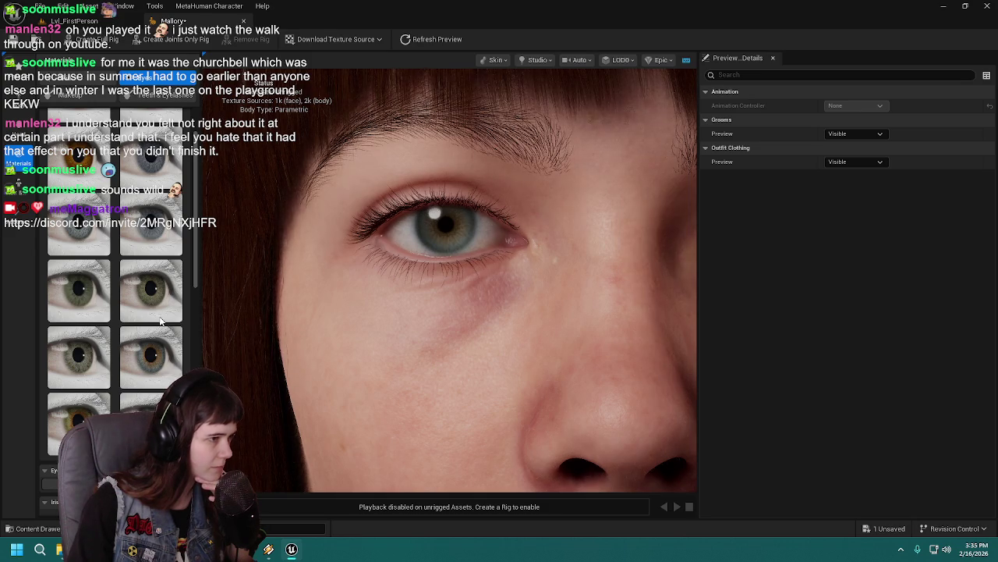
pyautogui.scroll(-2, 162, 322)
pyautogui.click(159, 288)
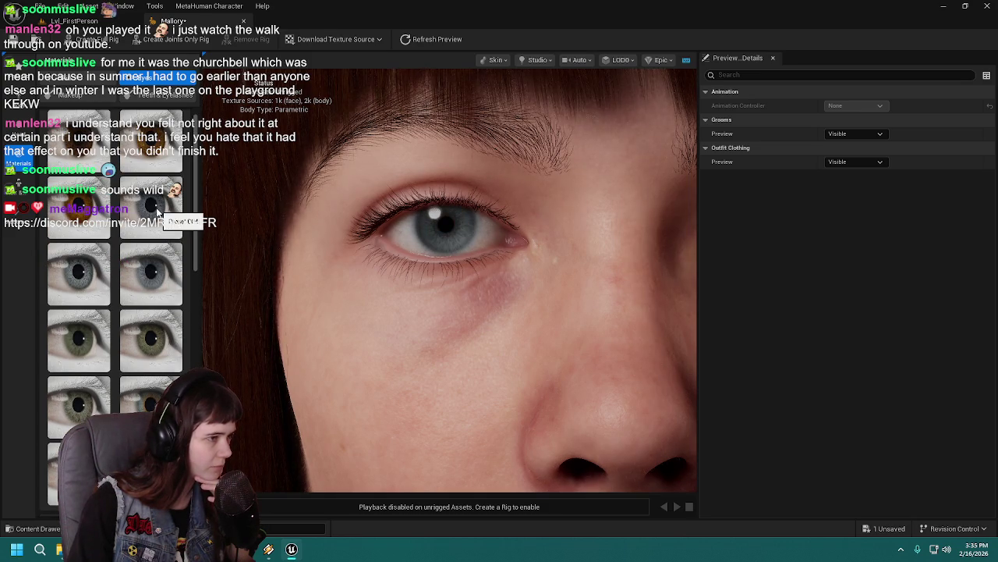
pyautogui.scroll(-1, 148, 402)
pyautogui.click(147, 402)
pyautogui.scroll(-4, 147, 402)
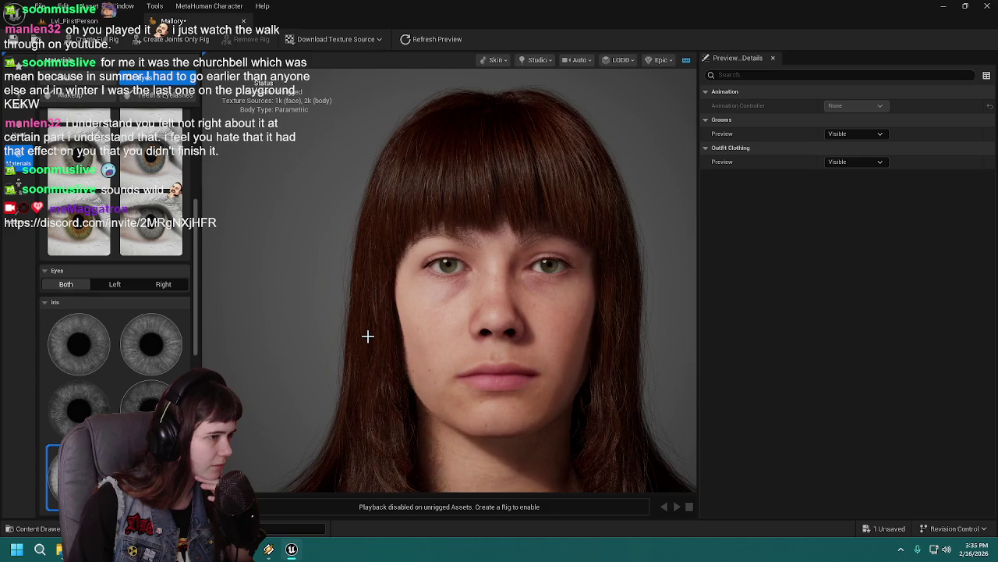
pyautogui.scroll(5, 394, 312)
pyautogui.scroll(-3, 131, 218)
pyautogui.click(152, 234)
# Scroll the Eyes panel down to the Iris pattern thumbnails
pyautogui.scroll(-5, 365, 316)
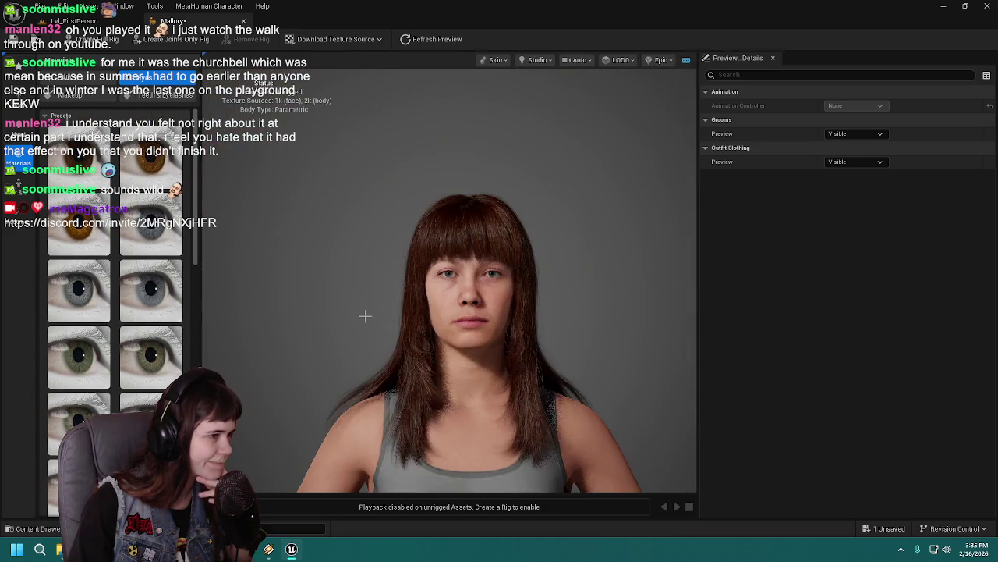
pyautogui.scroll(2, 365, 315)
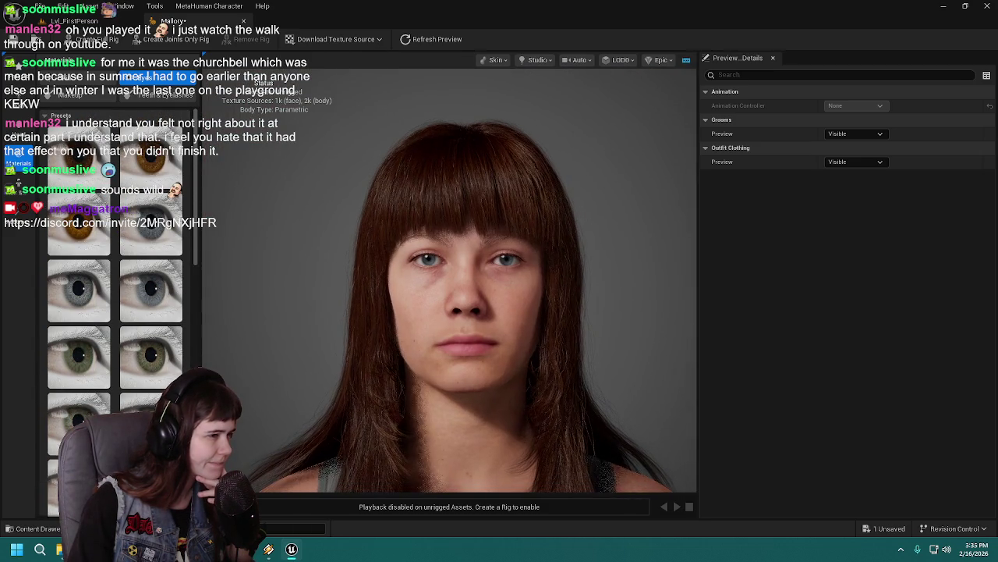
pyautogui.scroll(-1, 185, 331)
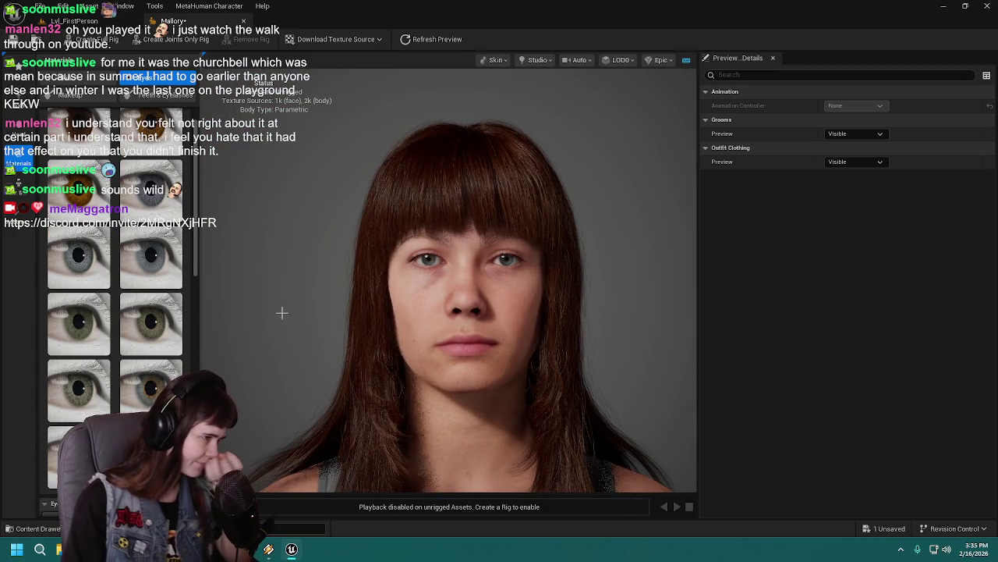
pyautogui.scroll(-1, 248, 324)
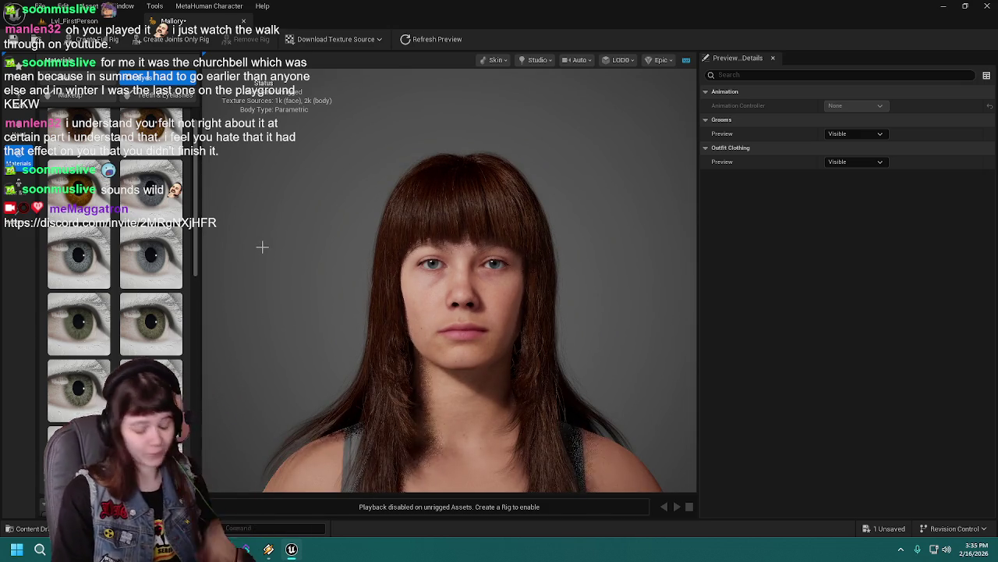
pyautogui.scroll(-3, 90, 348)
pyautogui.scroll(-5, 90, 348)
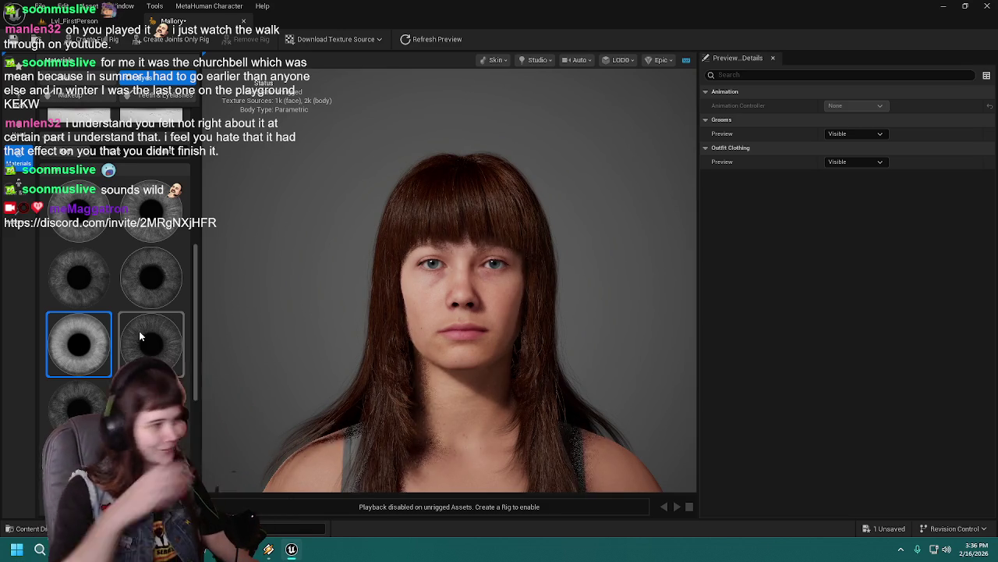
pyautogui.scroll(10, 509, 197)
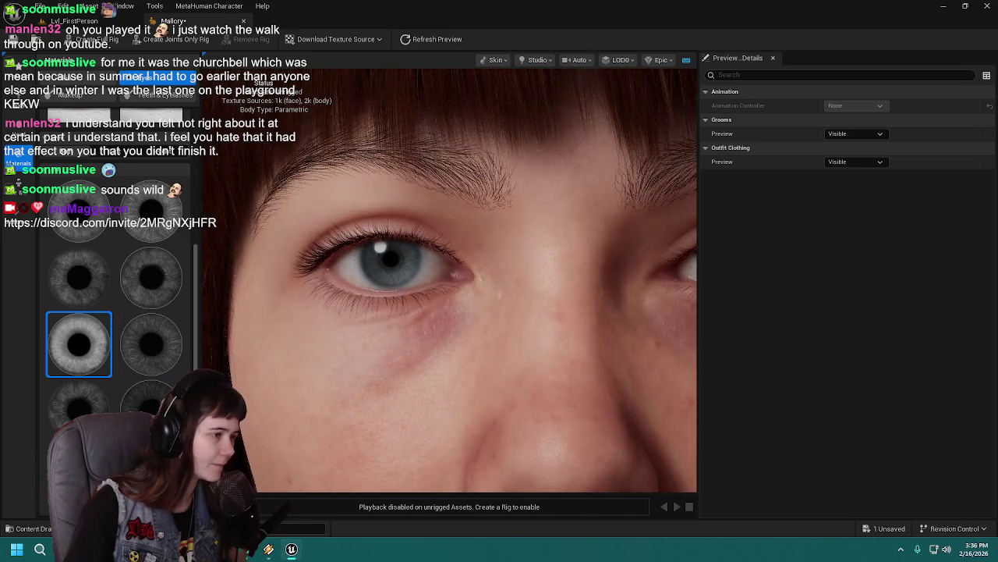
# Try several iris patterns in the grid and pick a lower grey iris thumbnail
pyautogui.click(92, 220)
pyautogui.click(151, 218)
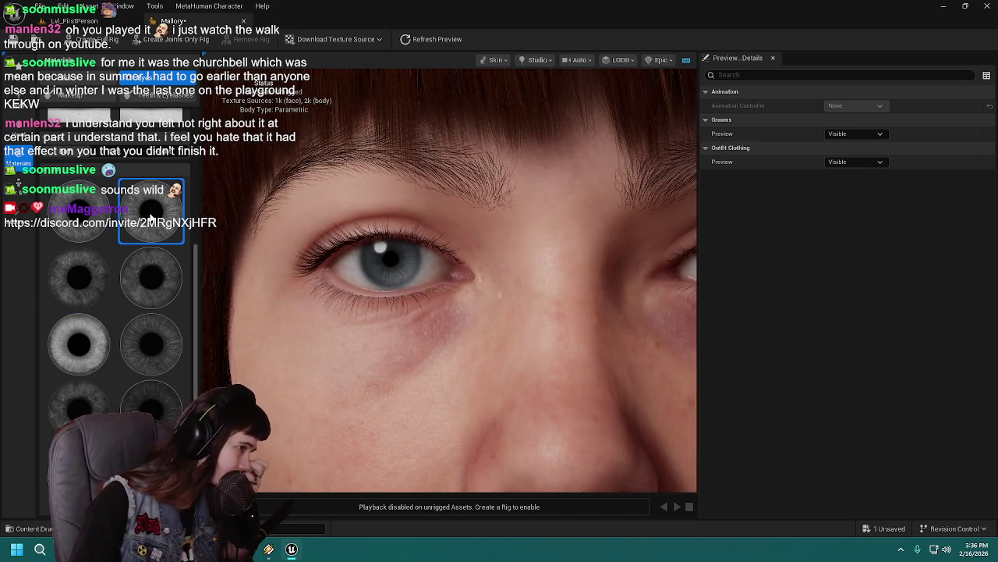
pyautogui.click(148, 265)
pyautogui.click(145, 342)
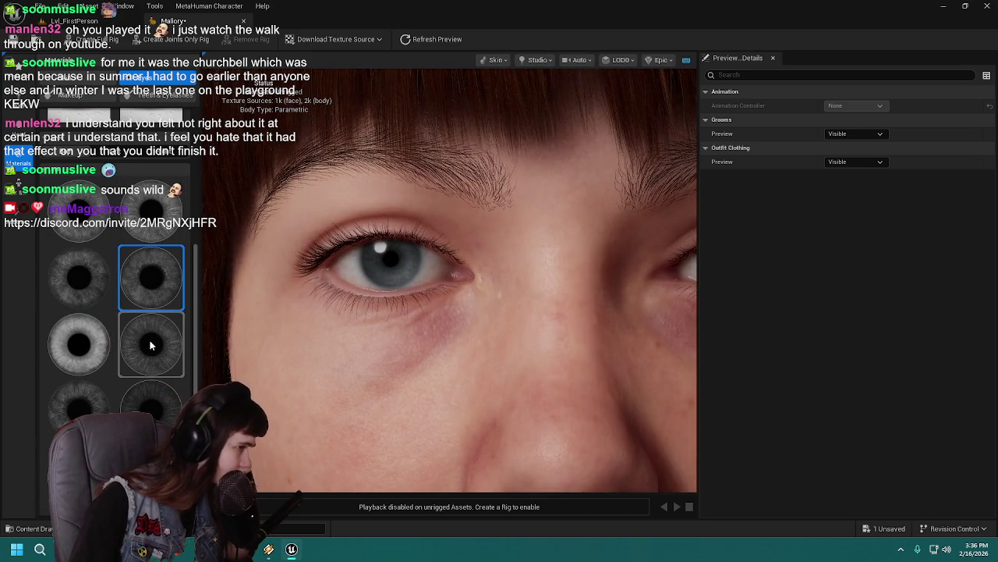
pyautogui.click(91, 272)
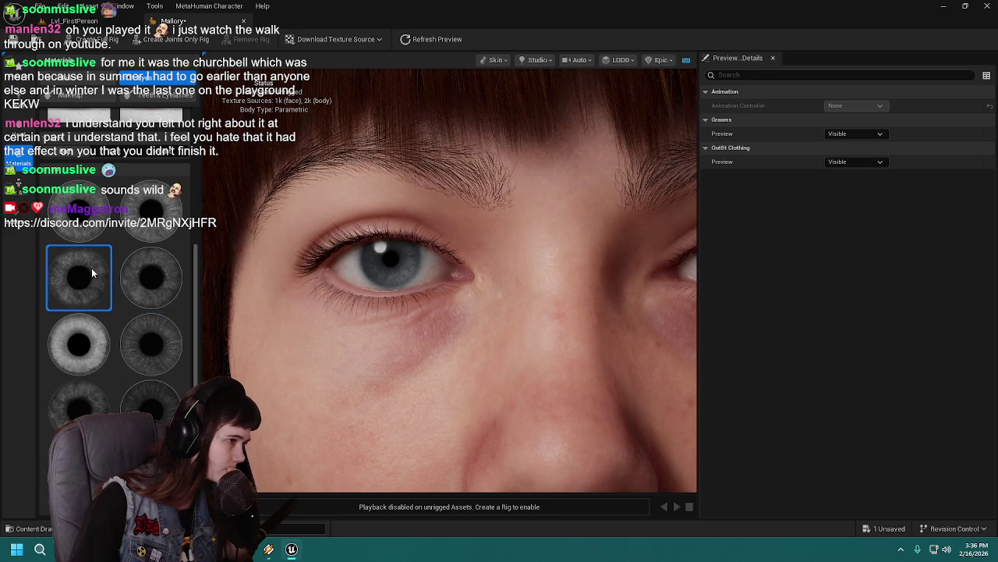
pyautogui.click(79, 478)
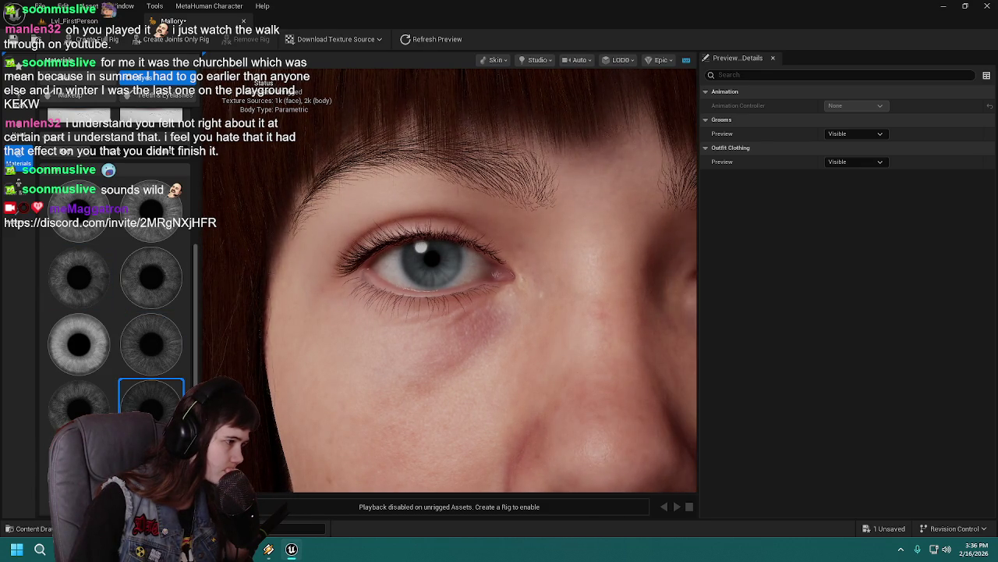
pyautogui.scroll(-5, 418, 314)
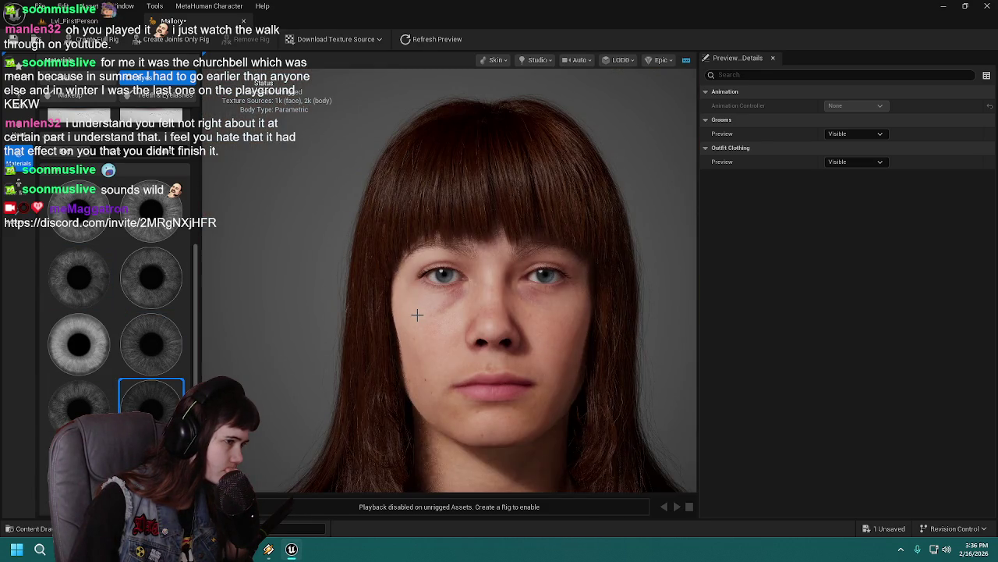
pyautogui.scroll(5, 417, 314)
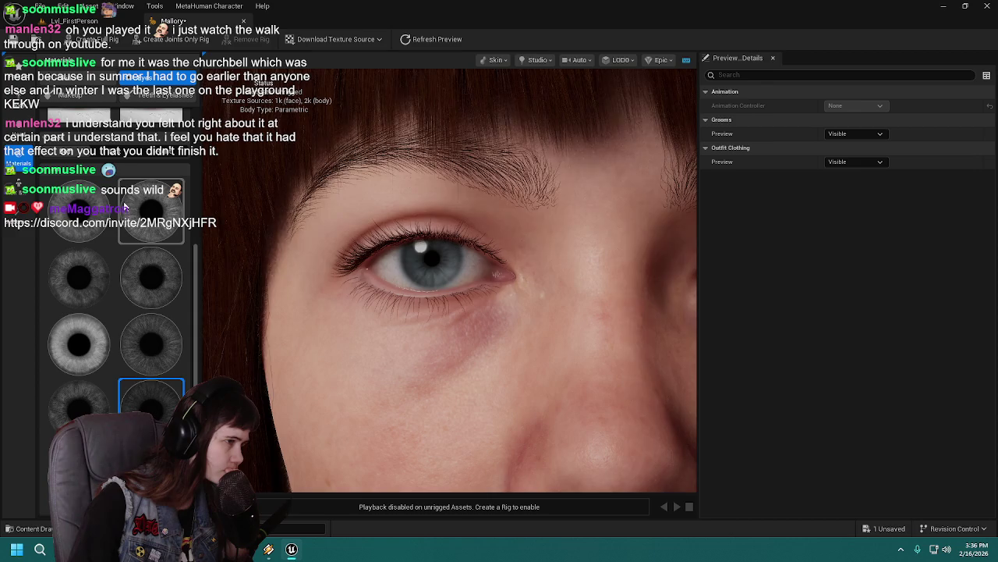
pyautogui.moveTo(404, 278); pyautogui.dragTo(366, 277)
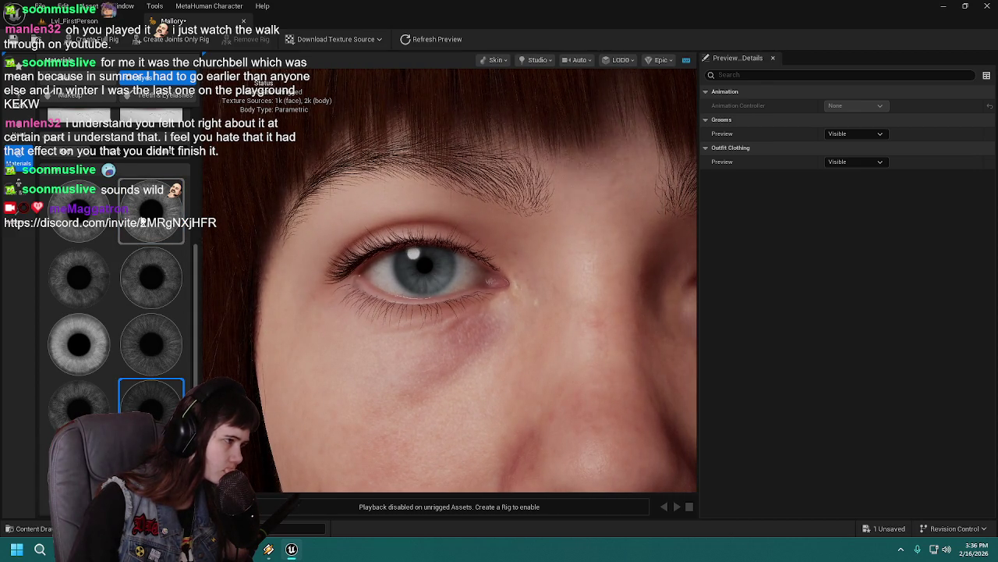
pyautogui.click(154, 417)
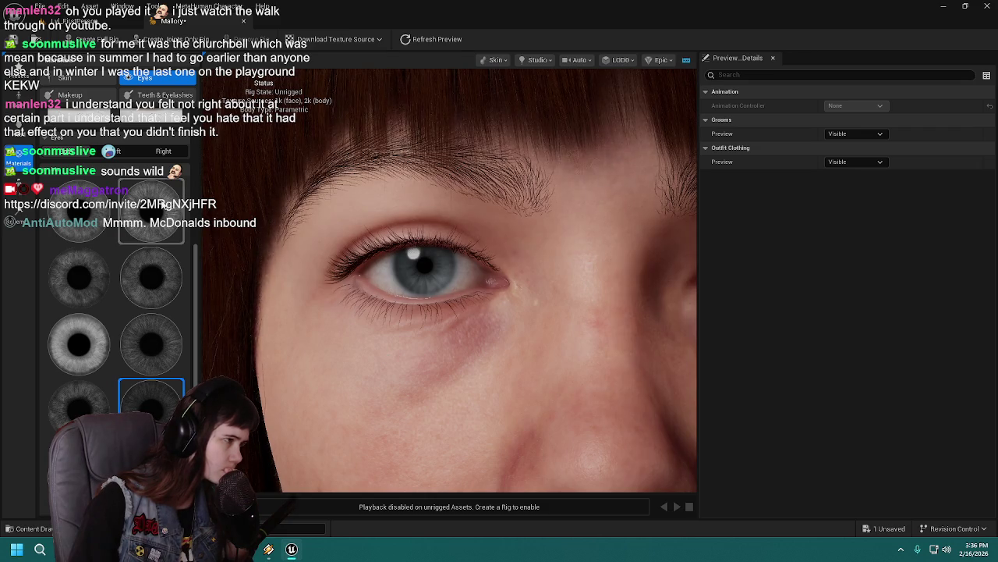
# Apply another grey iris pattern and orbit around the full head to inspect it
pyautogui.click(155, 403)
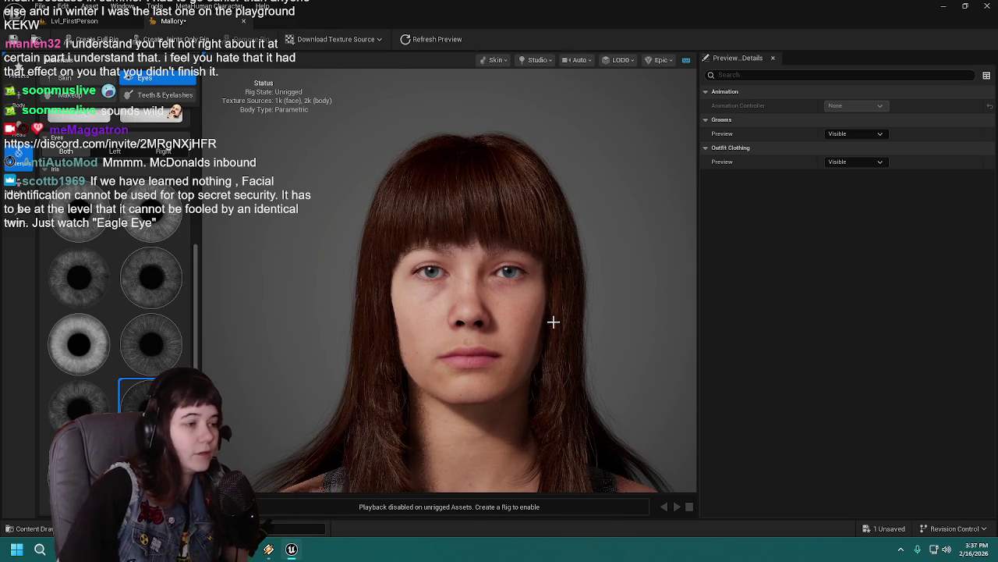
pyautogui.scroll(-2, 556, 323)
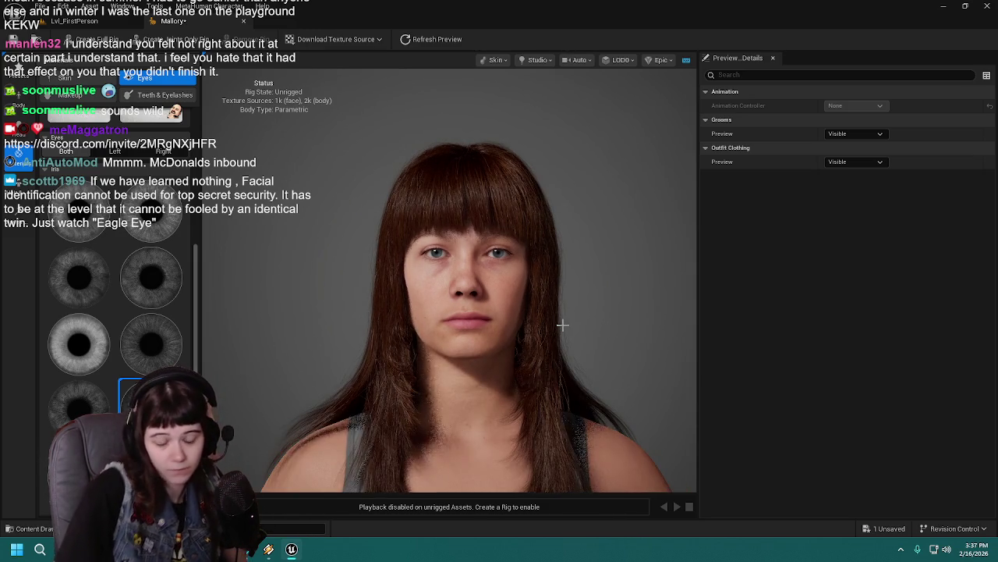
pyautogui.scroll(-2, 562, 321)
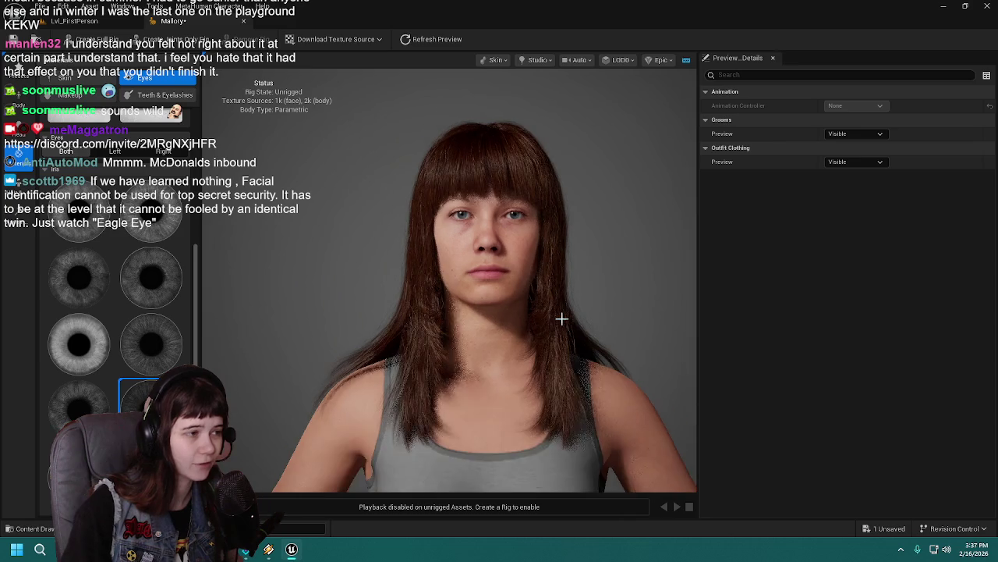
pyautogui.moveTo(562, 319); pyautogui.dragTo(530, 323)
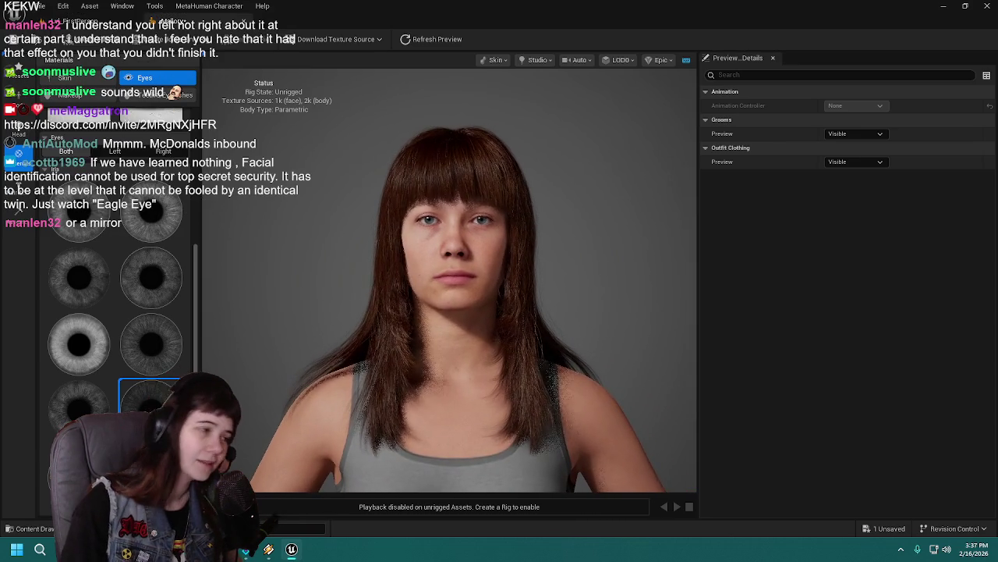
pyautogui.moveTo(599, 318); pyautogui.dragTo(580, 322)
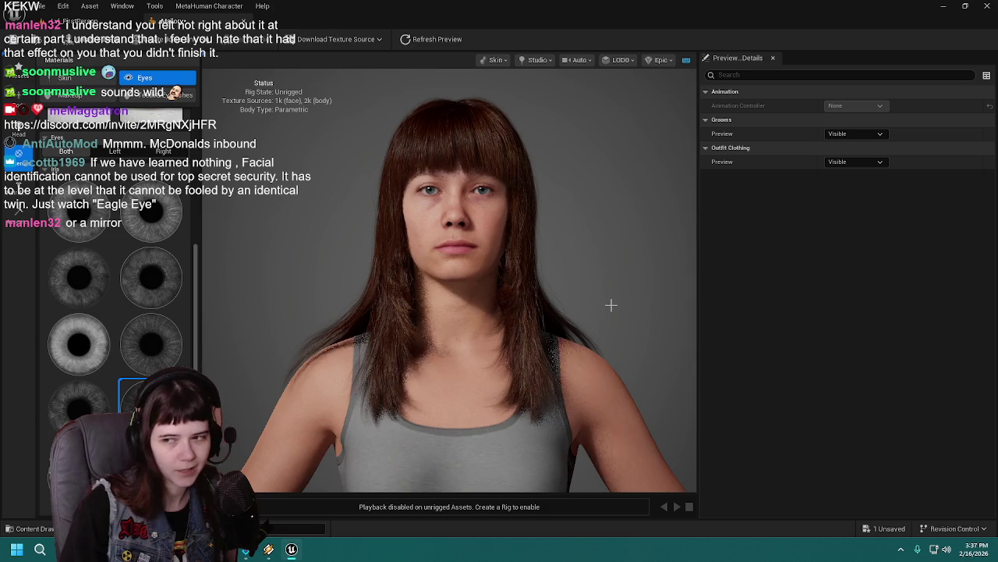
pyautogui.moveTo(580, 322); pyautogui.dragTo(588, 323)
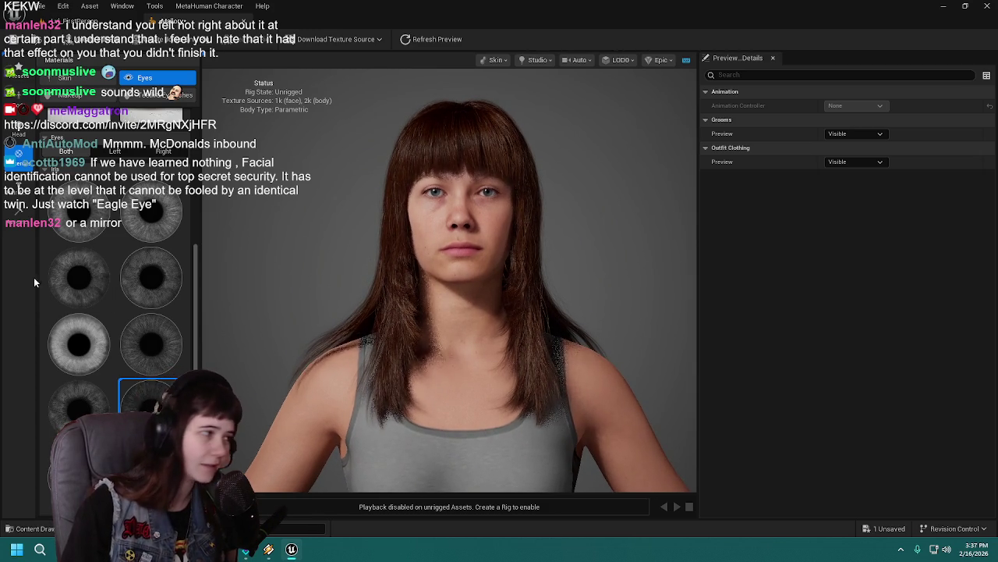
pyautogui.scroll(10, 94, 290)
pyautogui.scroll(5, 125, 350)
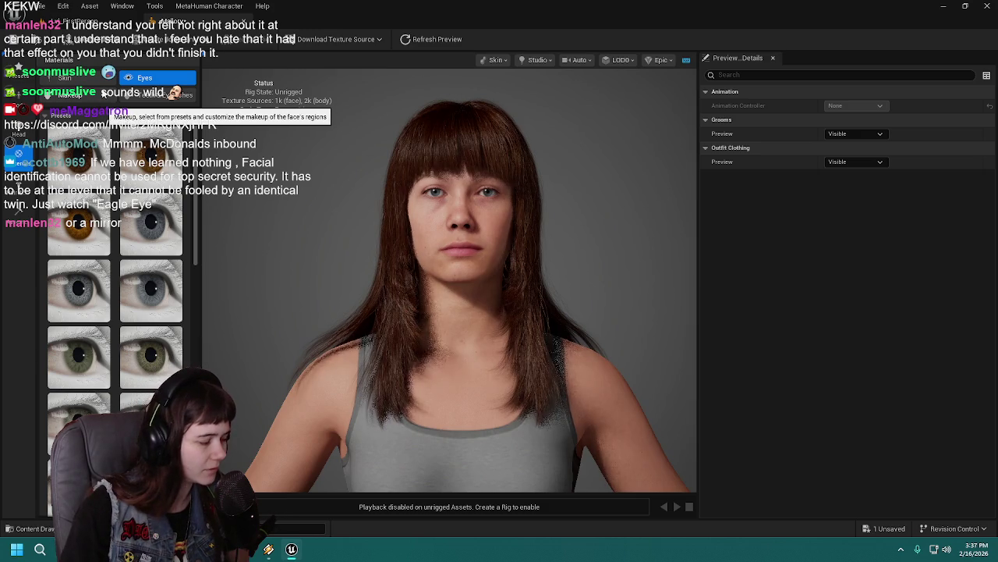
# In Makeup, compare eye makeup presets and return to the plain first (none) option
pyautogui.click(104, 93)
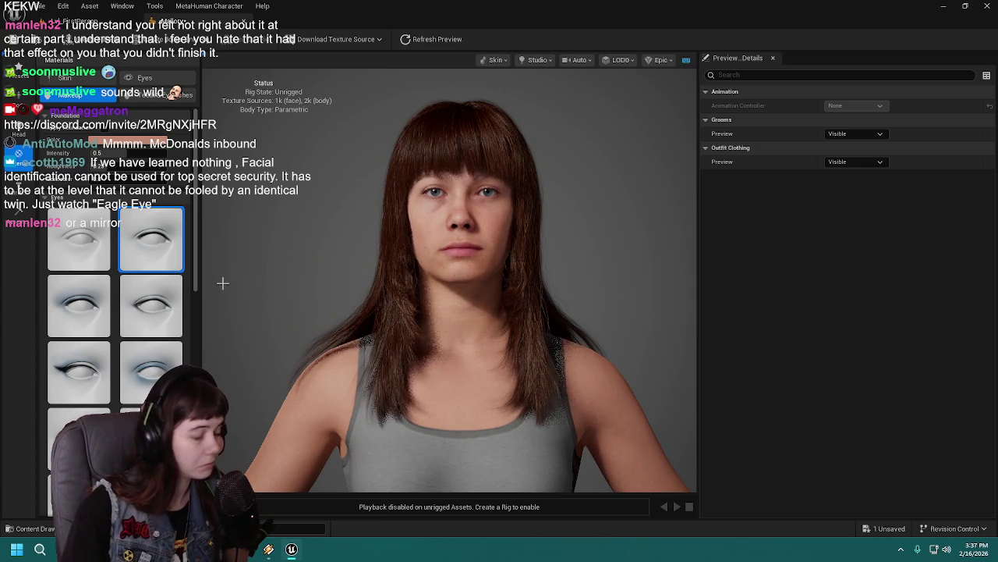
pyautogui.scroll(5, 346, 201)
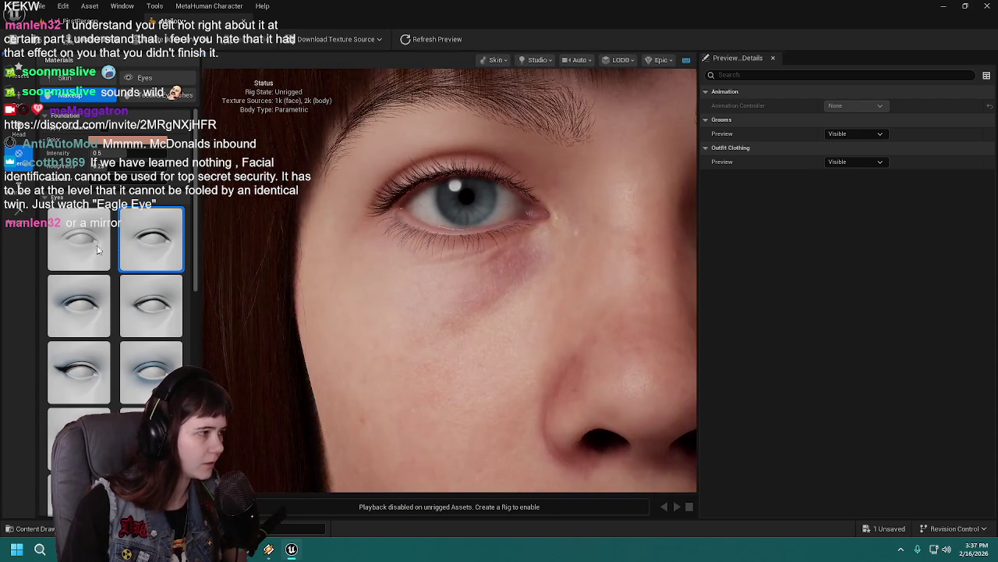
pyautogui.click(98, 249)
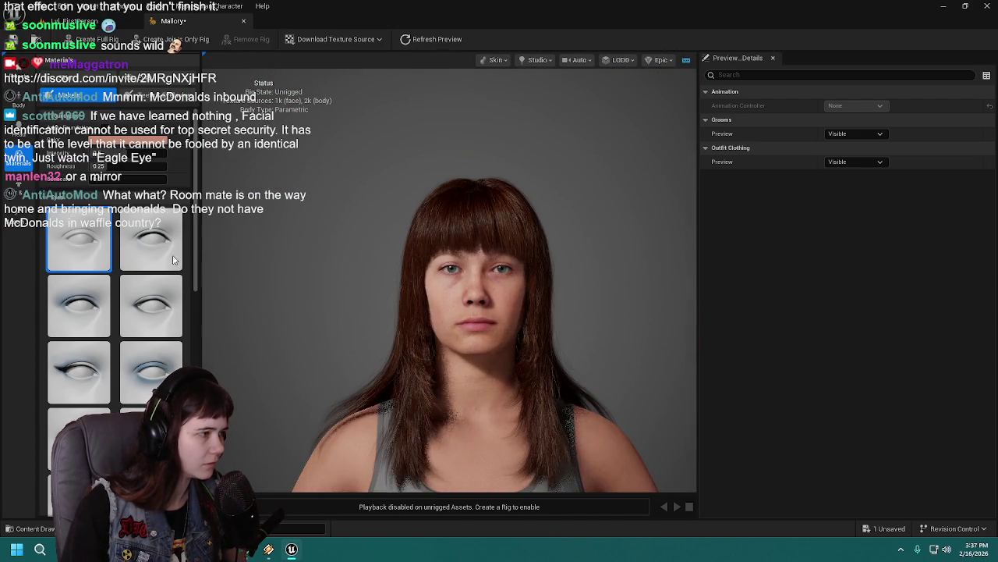
pyautogui.click(168, 251)
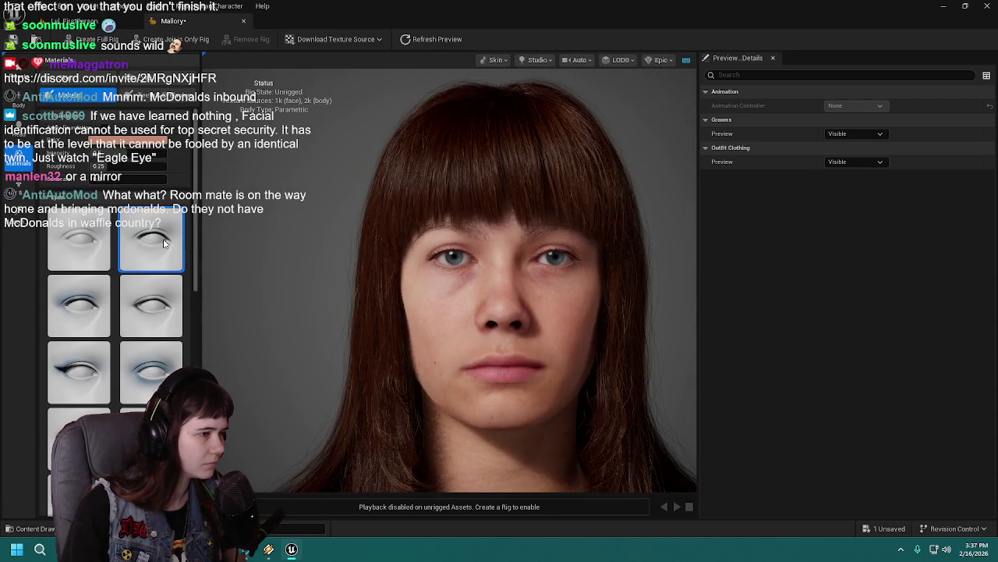
pyautogui.click(86, 245)
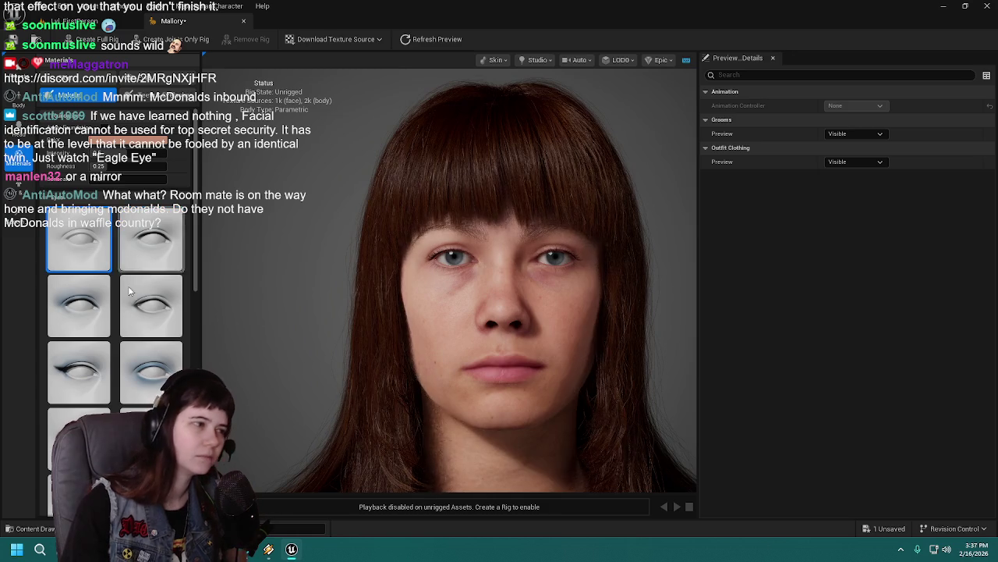
pyautogui.scroll(-10, 131, 264)
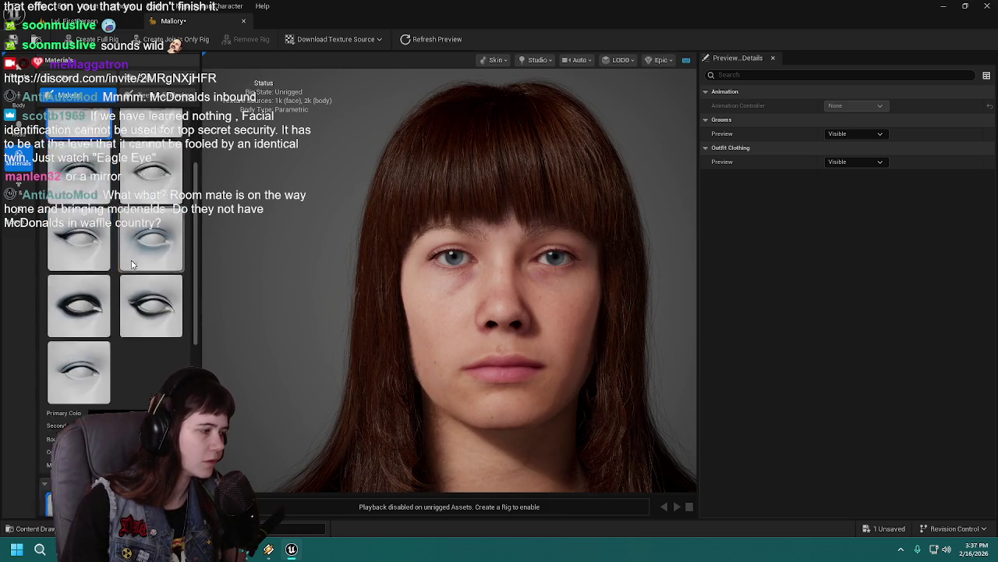
pyautogui.moveTo(271, 299); pyautogui.dragTo(234, 273)
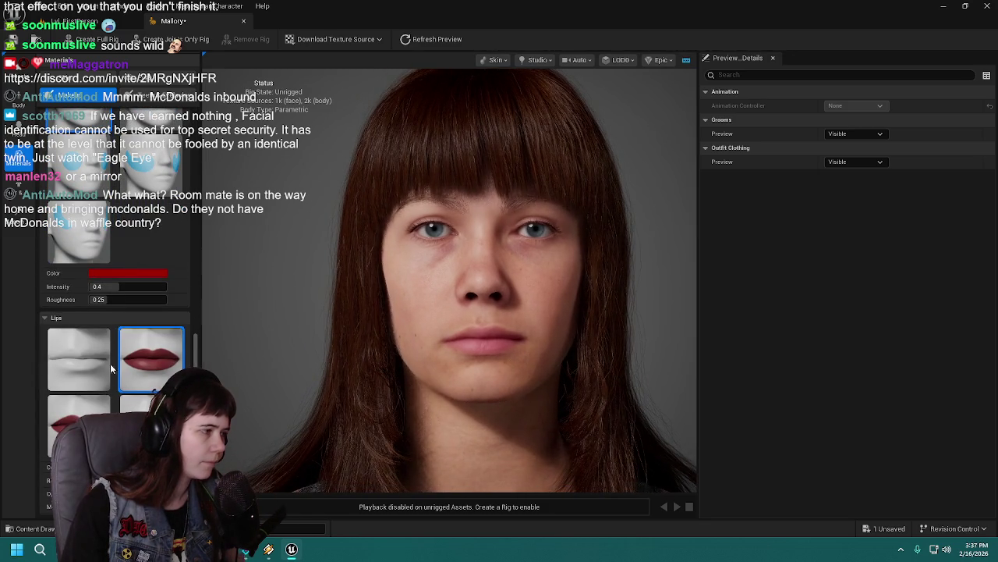
pyautogui.scroll(-3, 327, 326)
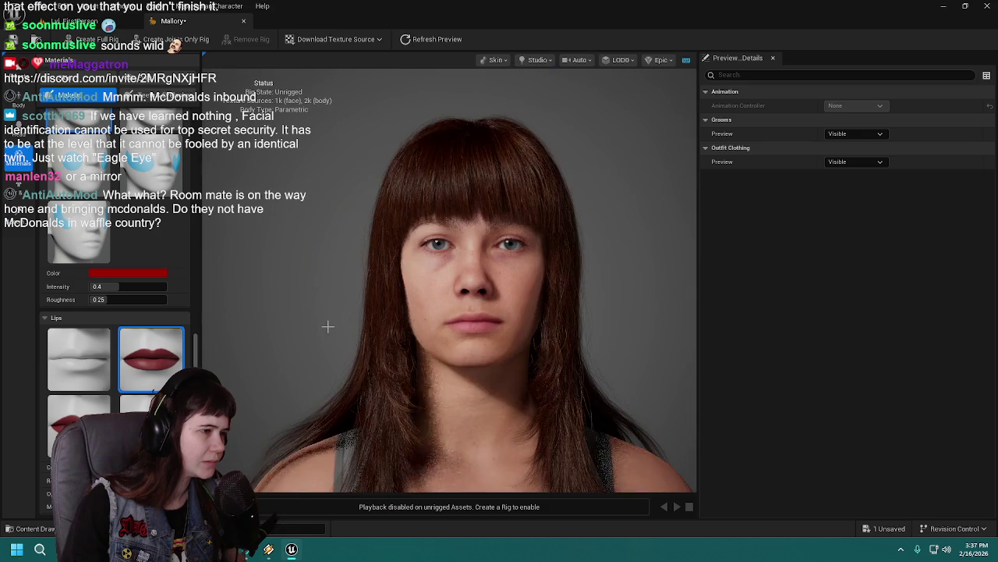
pyautogui.scroll(-2, 328, 326)
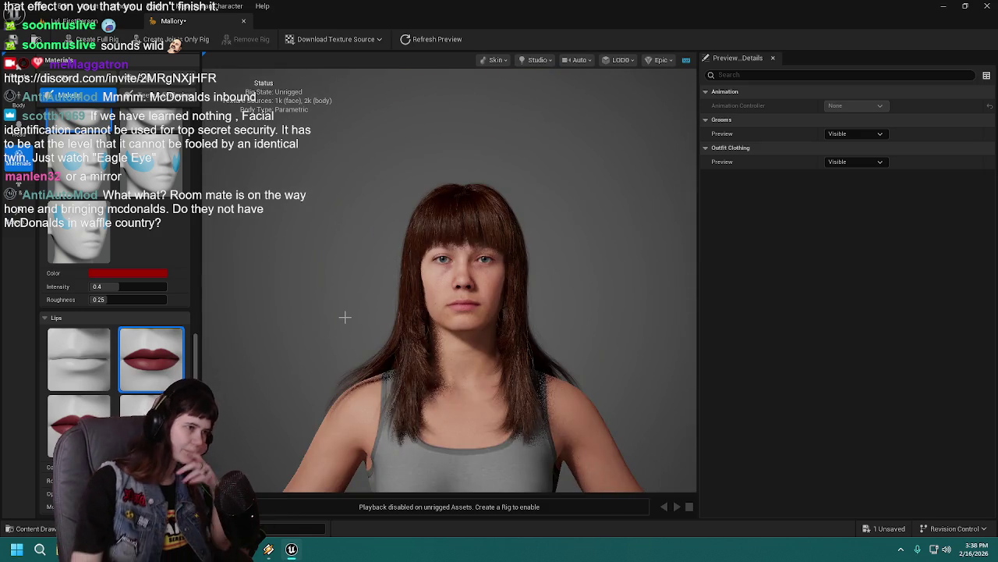
pyautogui.scroll(5, 344, 317)
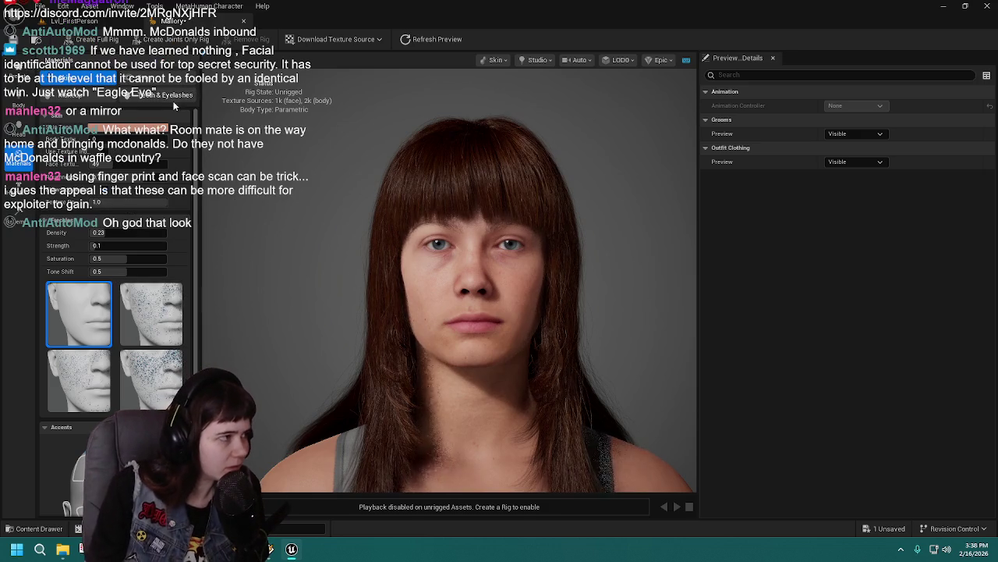
# Browse the Teeth & Eyelashes and Long Straight Bangs hair material override sections
pyautogui.click(174, 98)
pyautogui.click(69, 130)
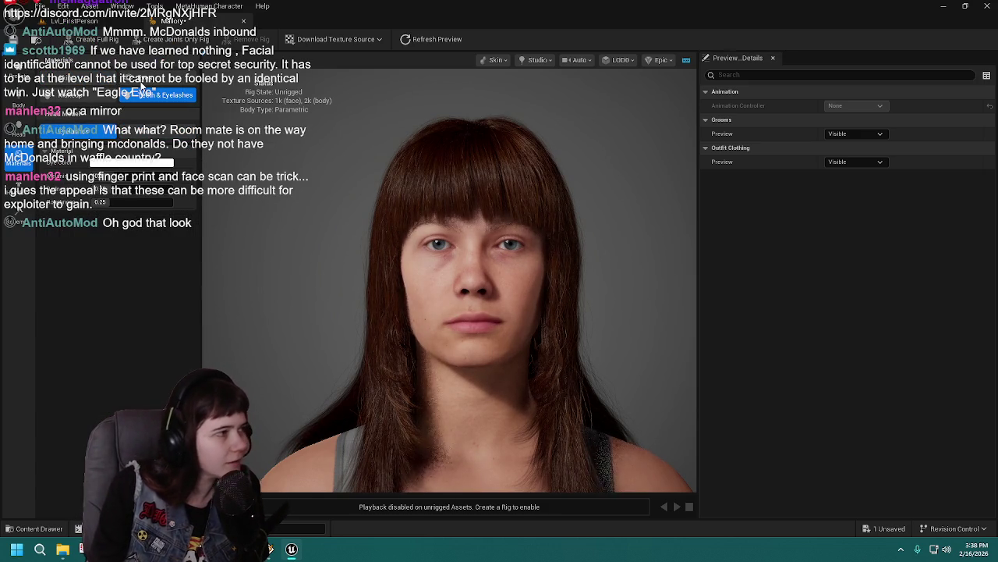
pyautogui.click(17, 162)
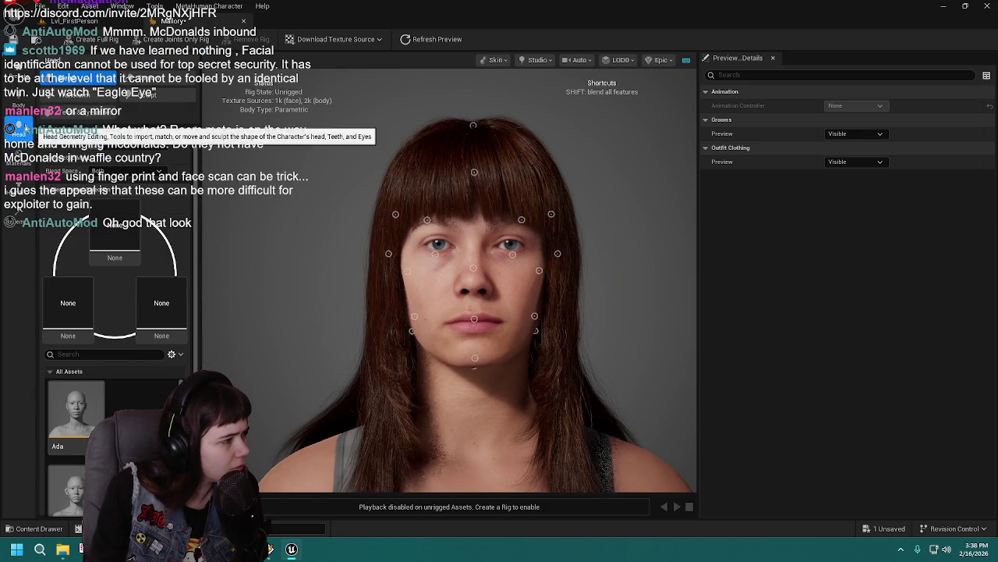
pyautogui.click(17, 190)
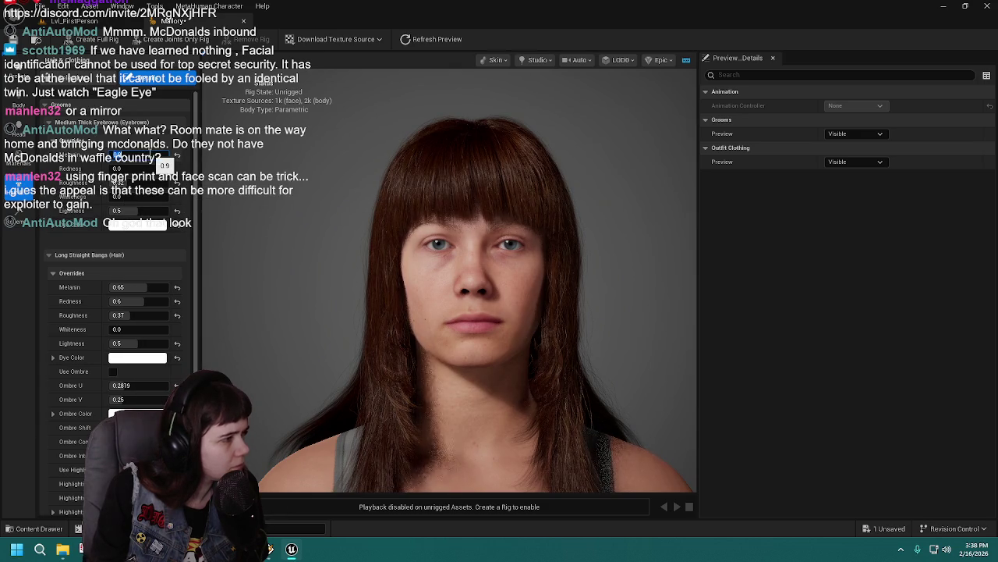
pyautogui.scroll(5, 416, 202)
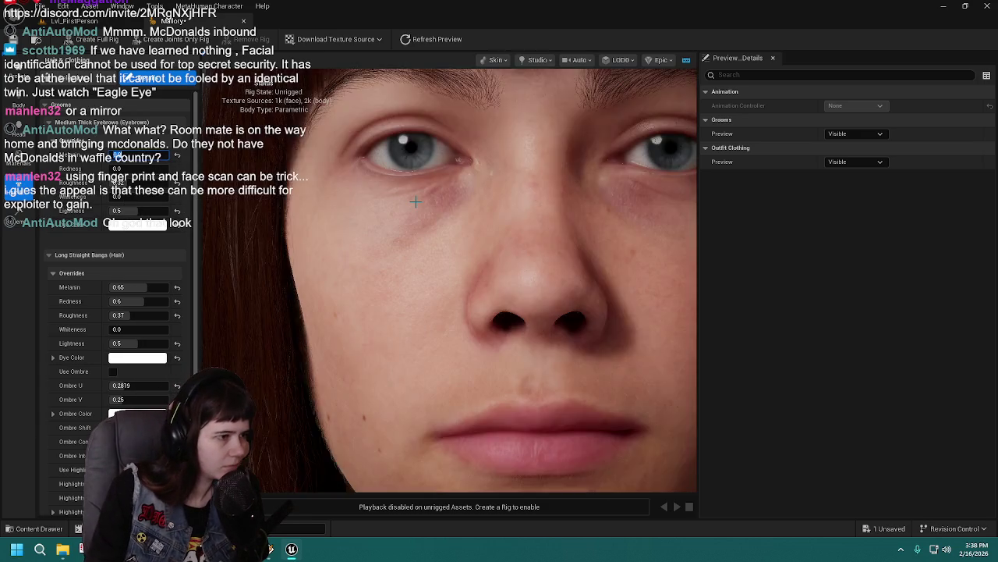
pyautogui.scroll(-5, 416, 202)
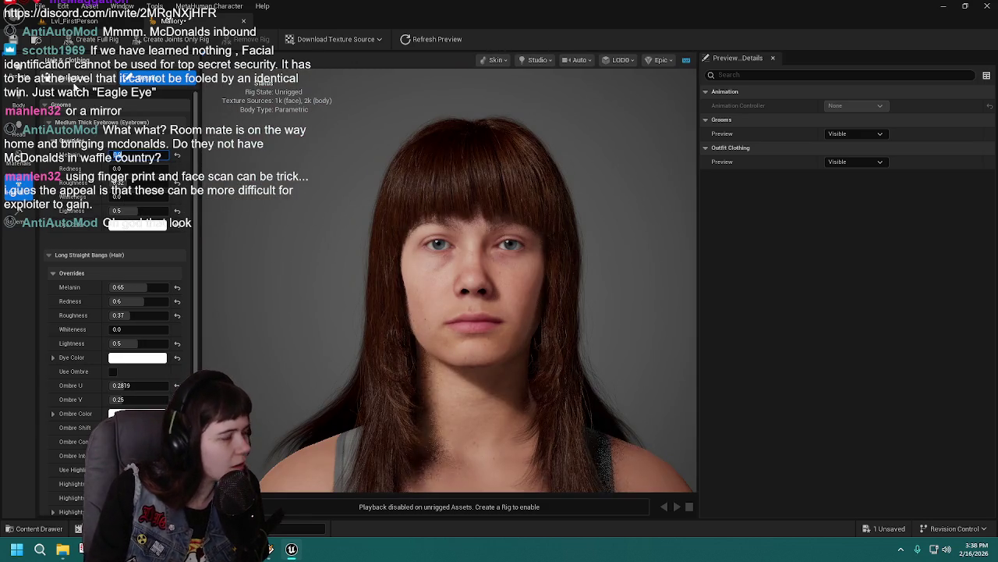
# Select the Long Curl eyelashes groom, return to materials, and save the character
pyautogui.click(78, 78)
pyautogui.scroll(-4, 188, 371)
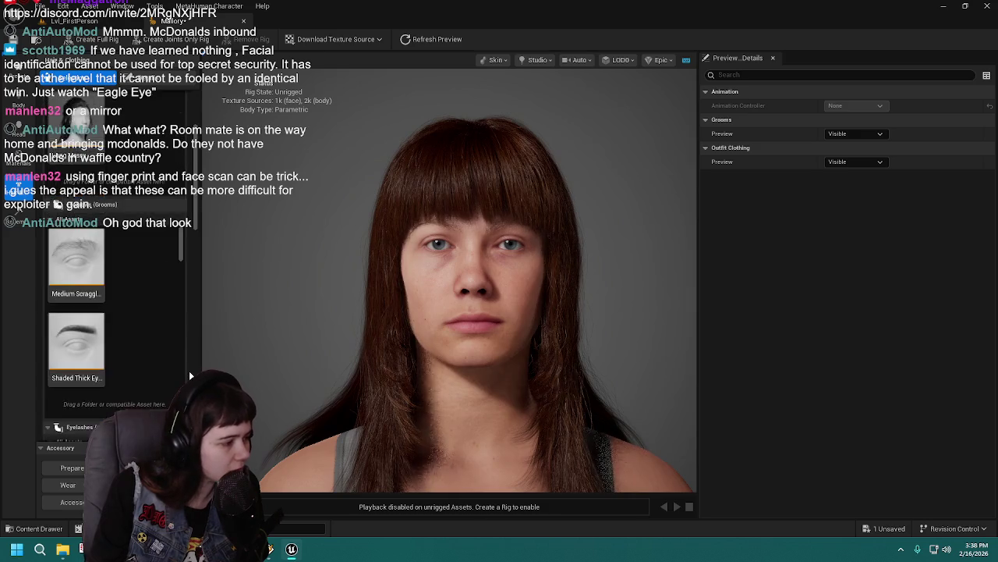
pyautogui.scroll(-2, 189, 371)
pyautogui.click(76, 251)
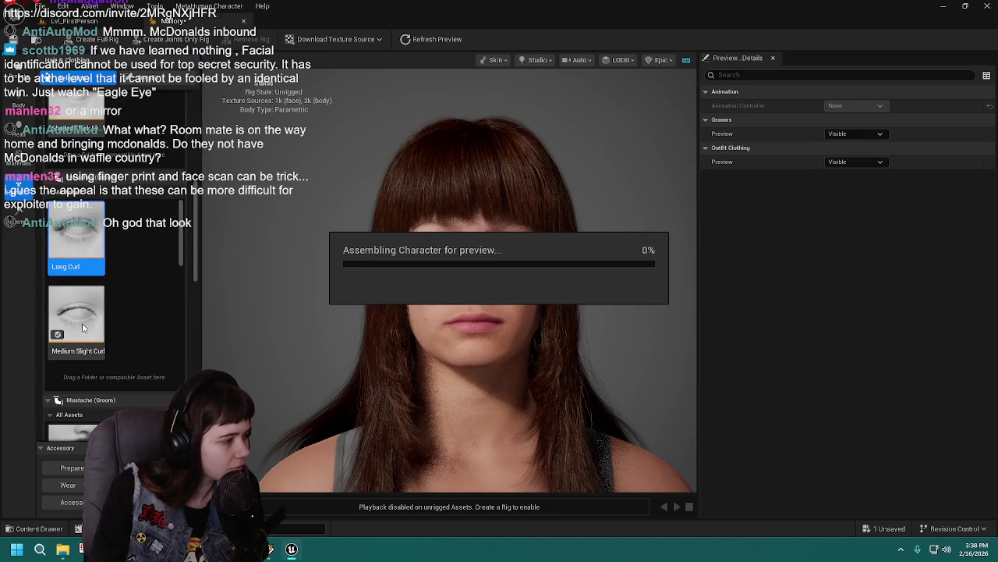
pyautogui.scroll(-3, 82, 329)
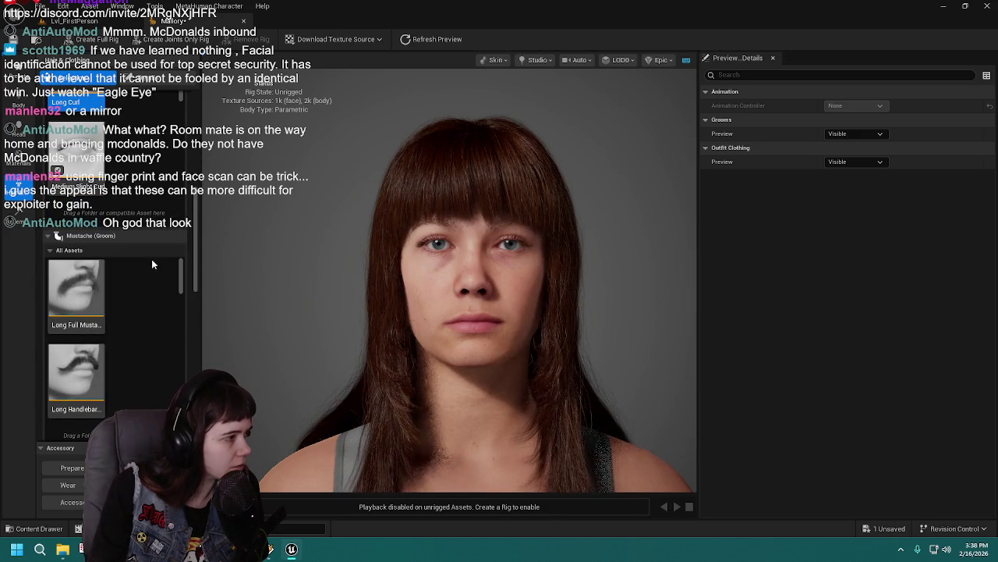
pyautogui.scroll(5, 296, 262)
pyautogui.scroll(-5, 297, 261)
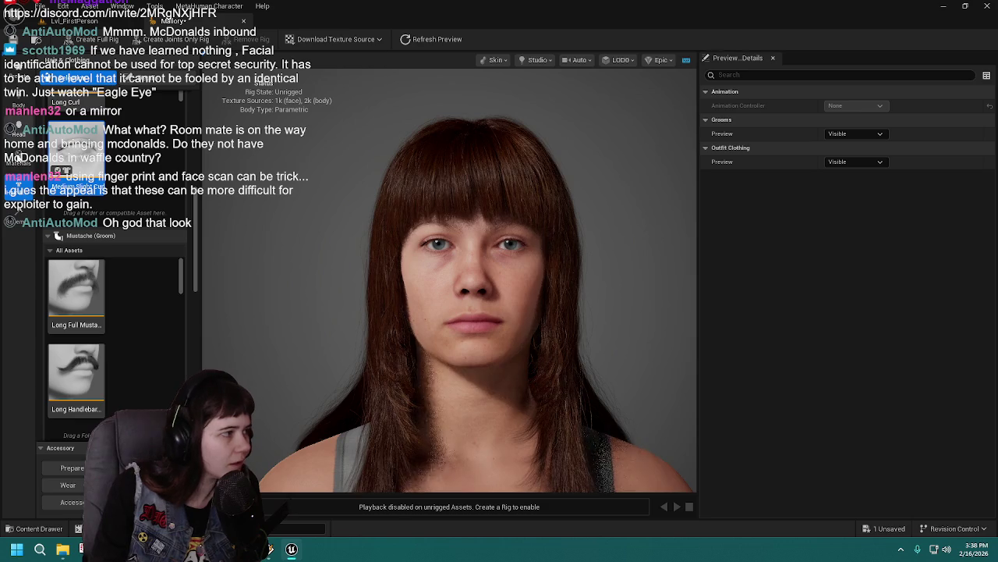
pyautogui.click(390, 229)
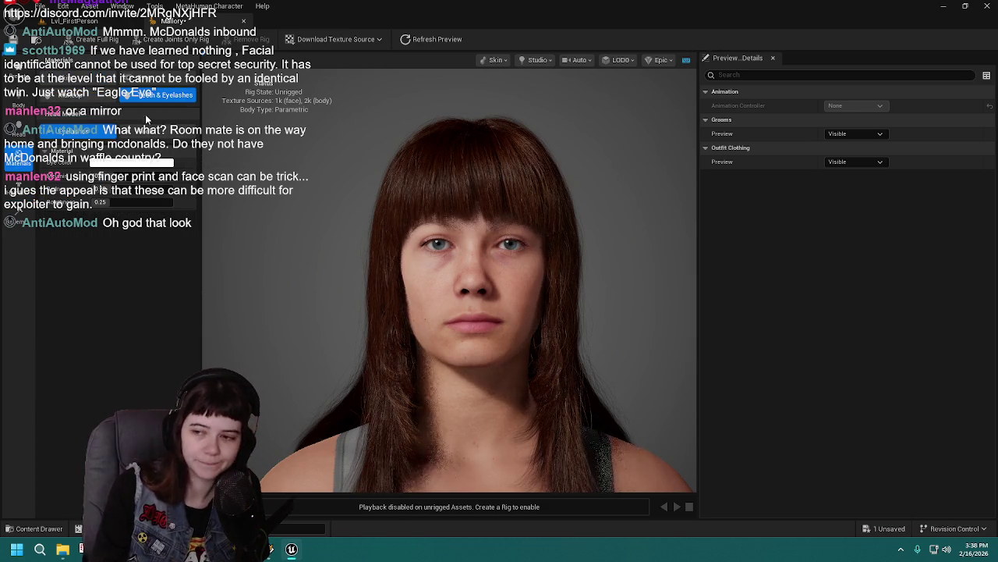
pyautogui.hotkey('ctrl', 's')
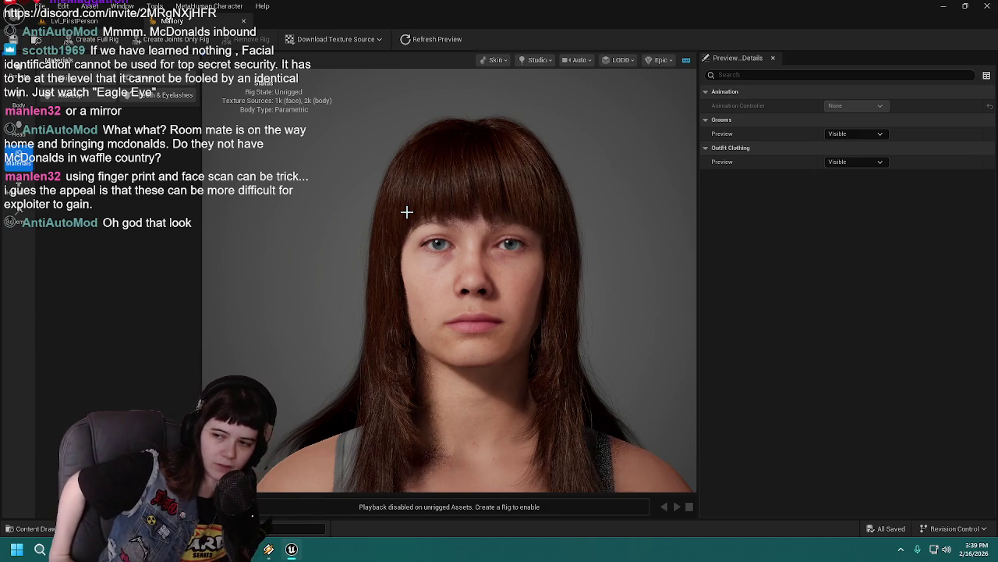
# Reframe the view on the head and bring up the Teeth & Eyelashes settings
pyautogui.moveTo(296, 219)
pyautogui.mouseDown()
pyautogui.moveTo(269, 200)
pyautogui.moveTo(289, 216)
pyautogui.mouseUp()
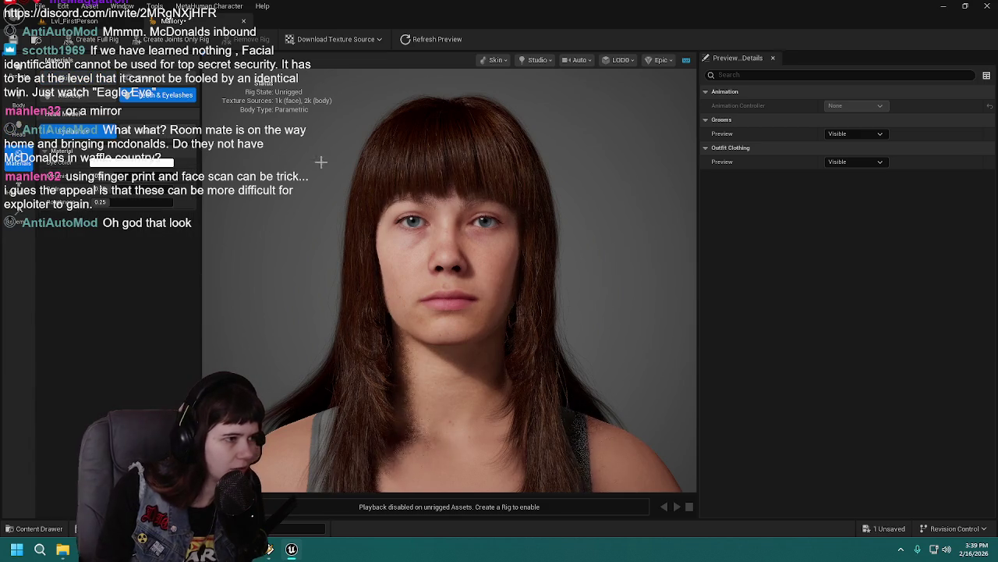
pyautogui.click(143, 94)
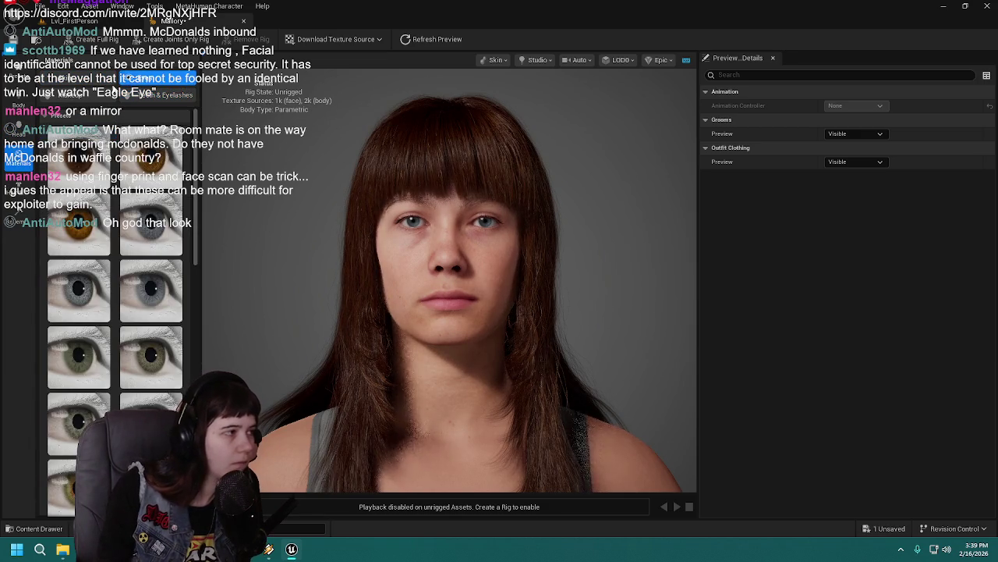
# Move through Eyes to the Skin tab showing freckle density 0.23 and strength 0.1
pyautogui.click(78, 94)
pyautogui.click(78, 78)
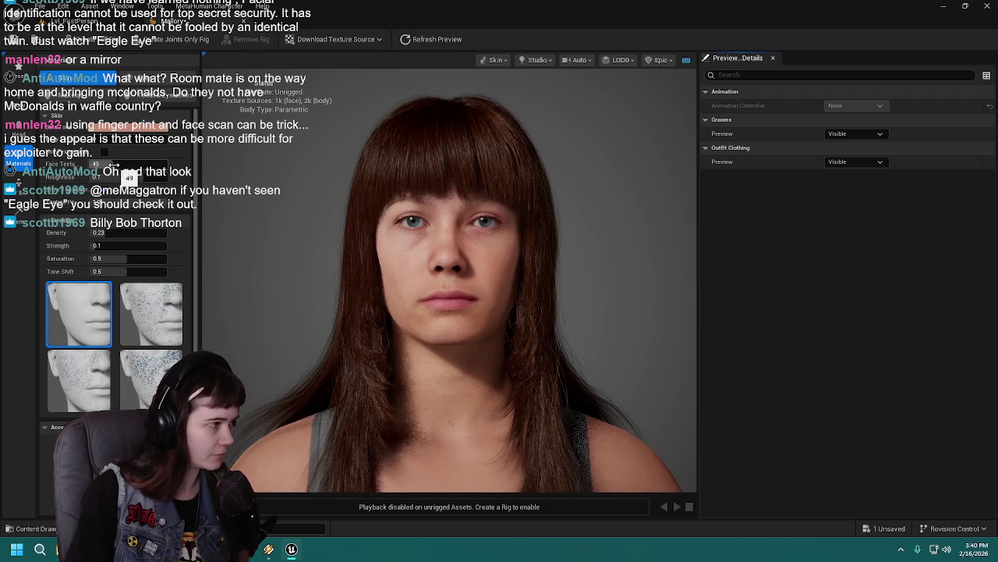
# Raise Face Texture stepwise through 50, 57, 59 and 62, settling at 64
pyautogui.moveTo(115, 164); pyautogui.dragTo(122, 165)
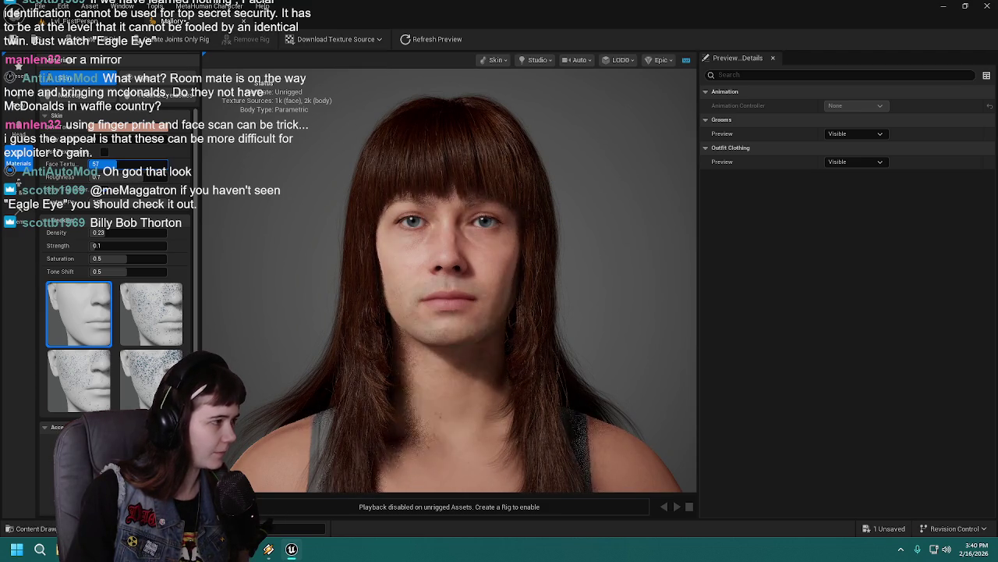
pyautogui.moveTo(122, 165); pyautogui.dragTo(124, 164)
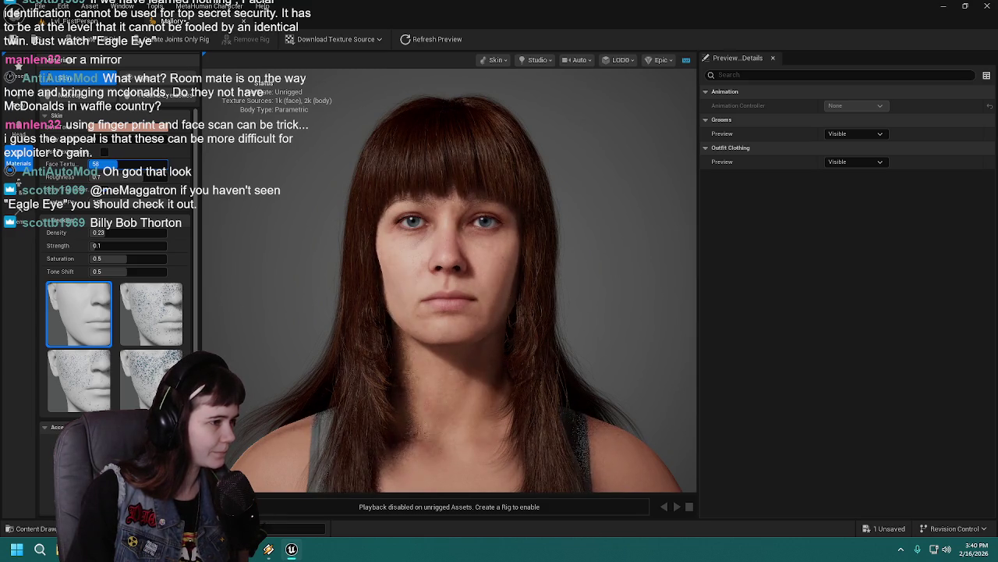
pyautogui.moveTo(124, 164); pyautogui.dragTo(125, 164)
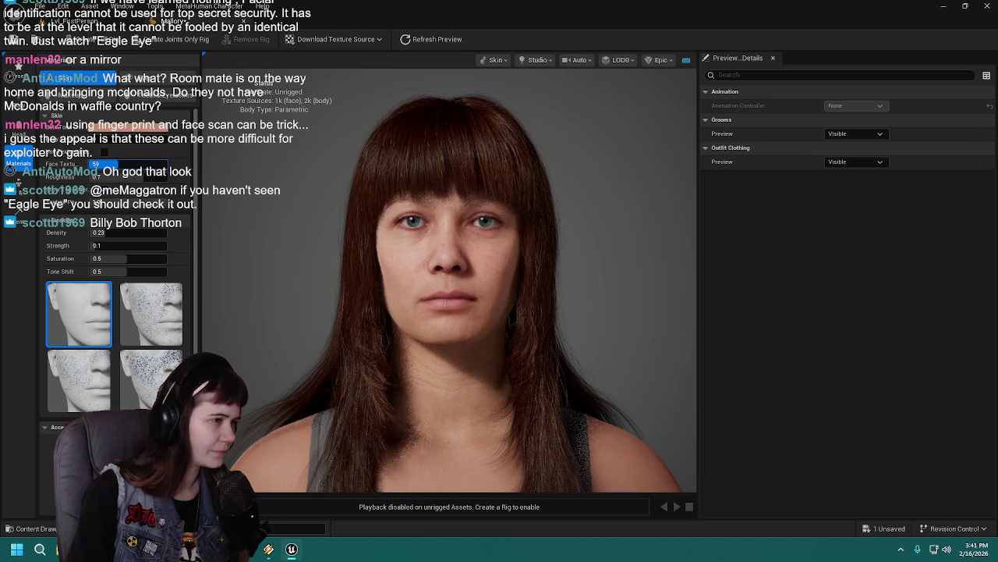
pyautogui.moveTo(125, 165); pyautogui.dragTo(127, 164)
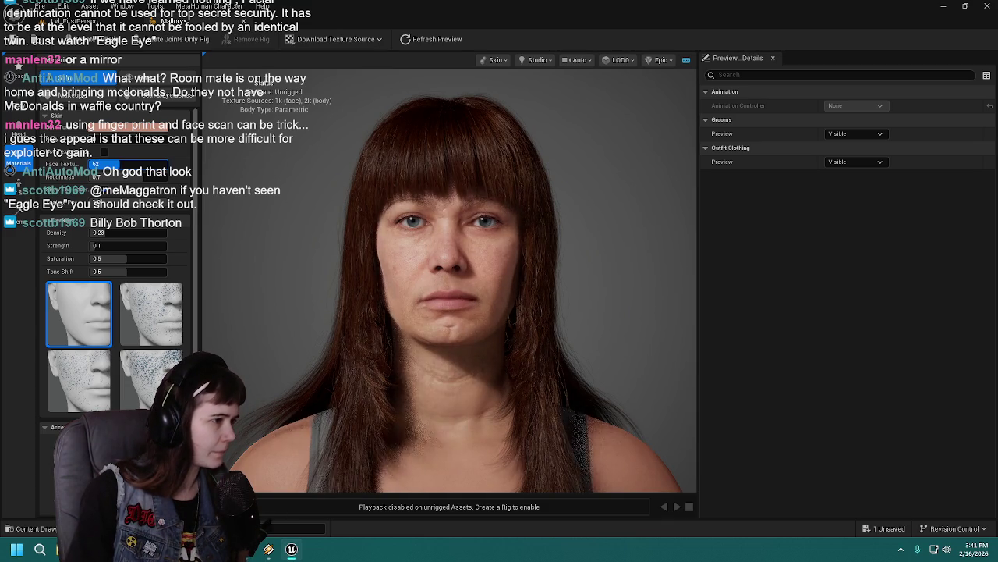
pyautogui.moveTo(127, 165); pyautogui.dragTo(128, 165)
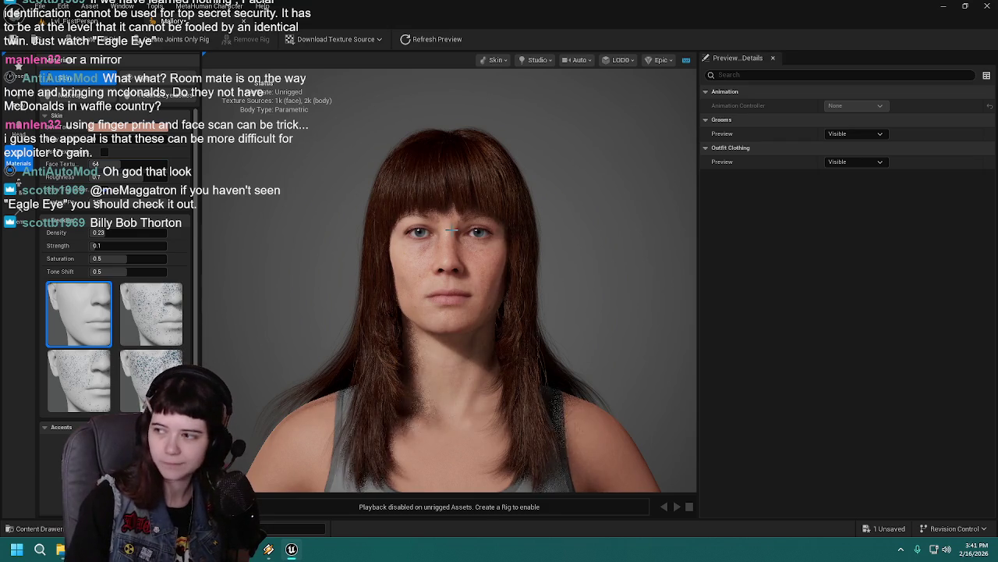
# Check the face up close and save the character
pyautogui.scroll(3, 452, 230)
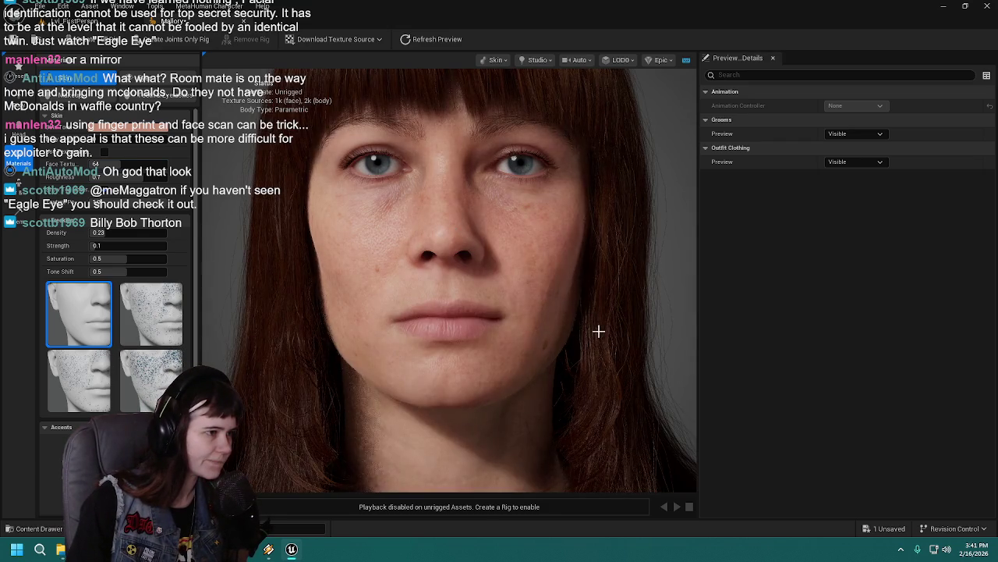
pyautogui.moveTo(599, 332); pyautogui.dragTo(598, 332)
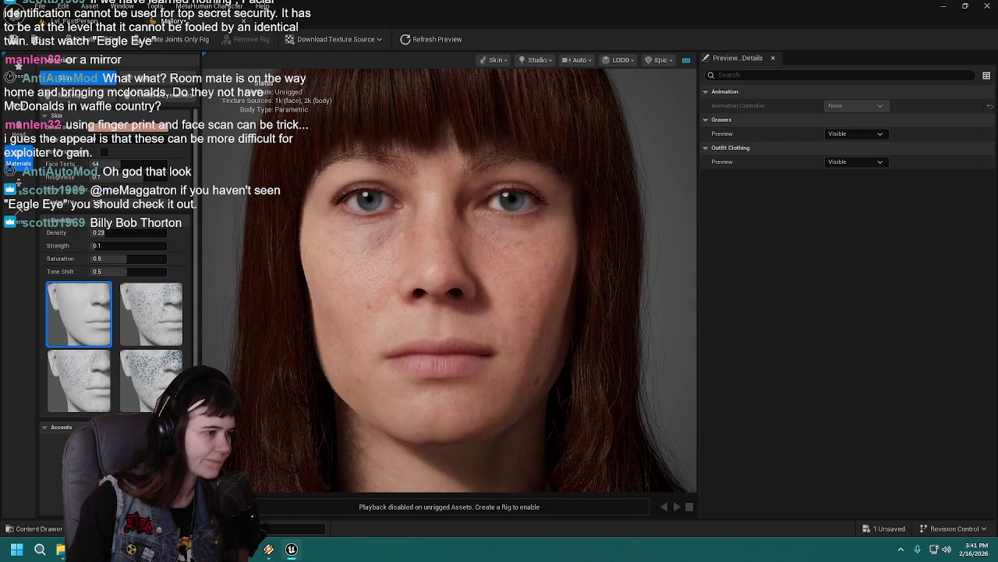
pyautogui.scroll(-4, 591, 298)
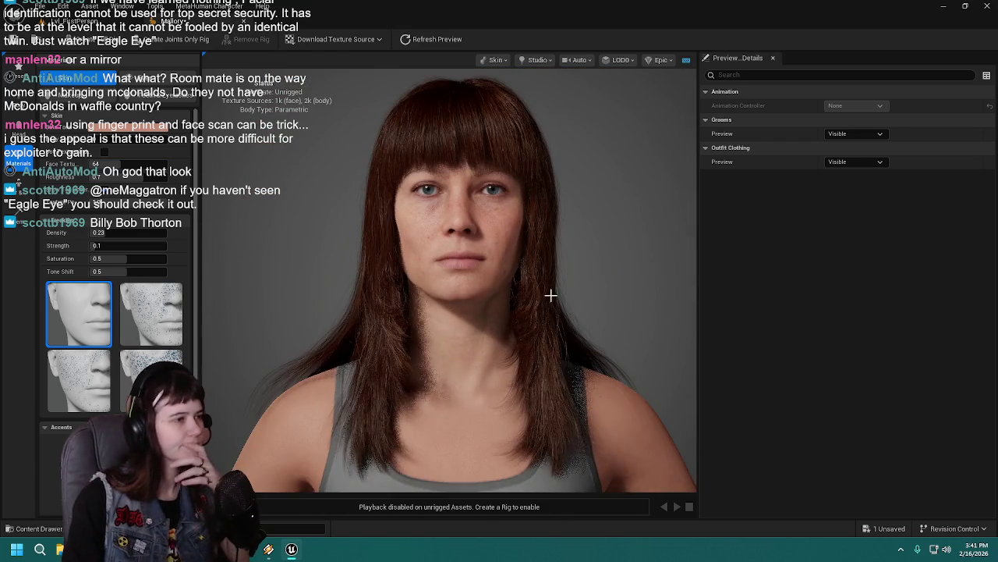
pyautogui.moveTo(551, 294); pyautogui.dragTo(550, 295)
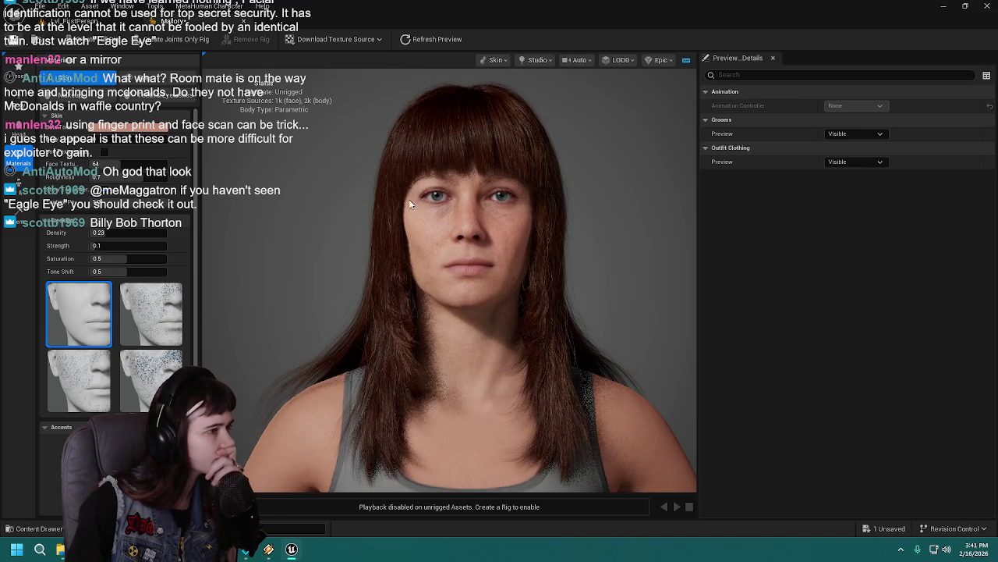
pyautogui.hotkey('ctrl', 's')
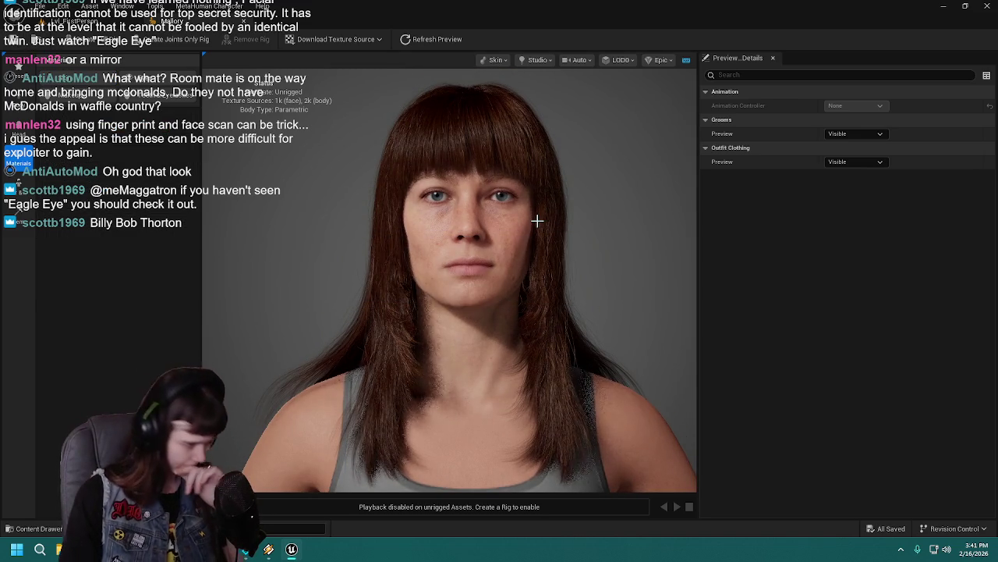
# Switch to the eye and makeup settings and frame the head and shoulders
pyautogui.click(148, 82)
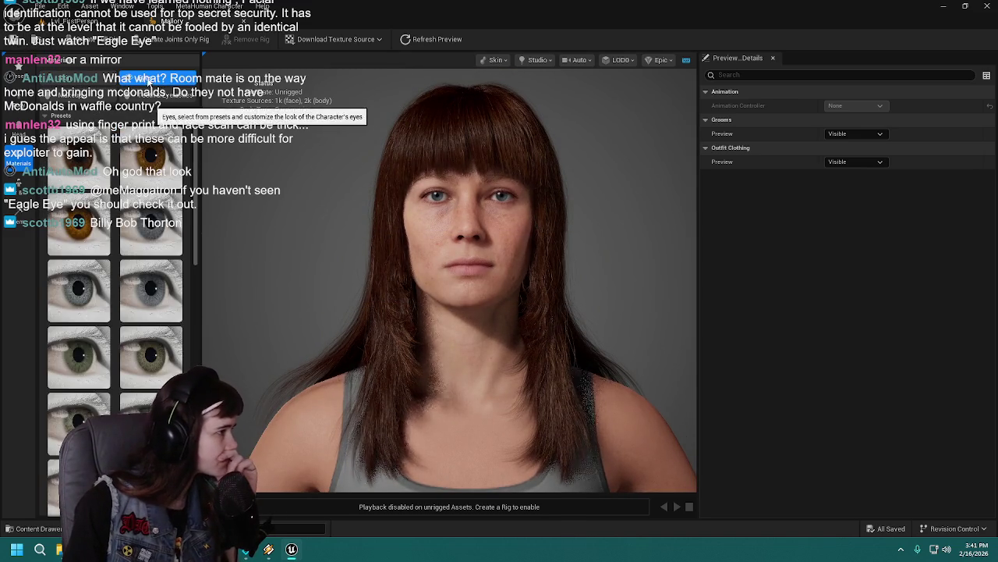
pyautogui.click(92, 78)
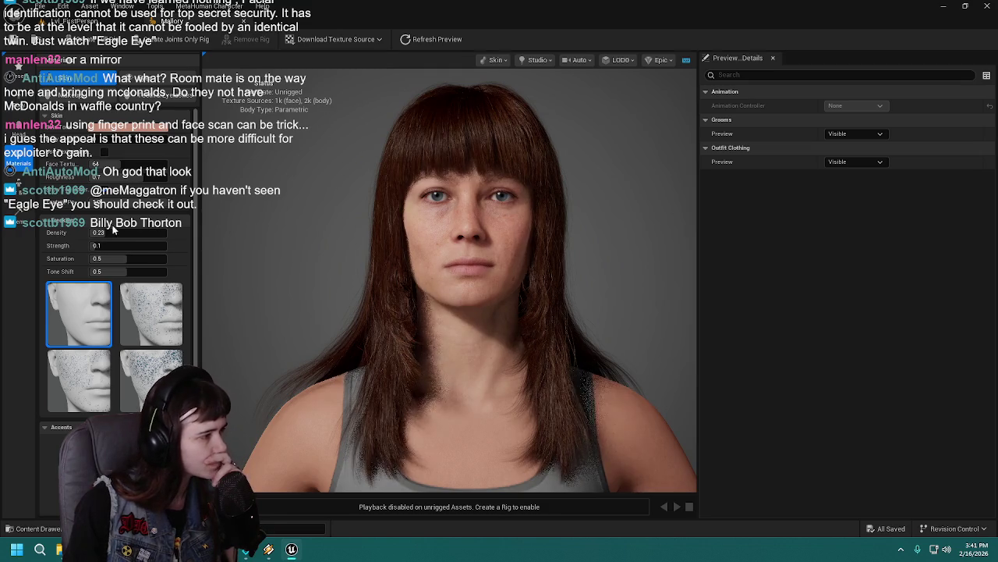
pyautogui.moveTo(312, 203); pyautogui.dragTo(305, 234)
pyautogui.scroll(5, 330, 196)
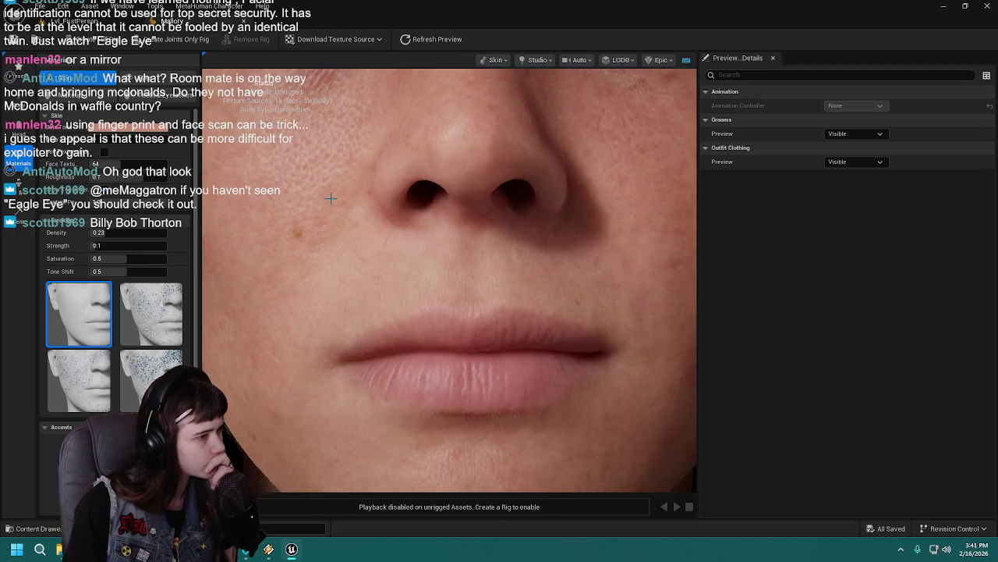
pyautogui.scroll(-3, 330, 196)
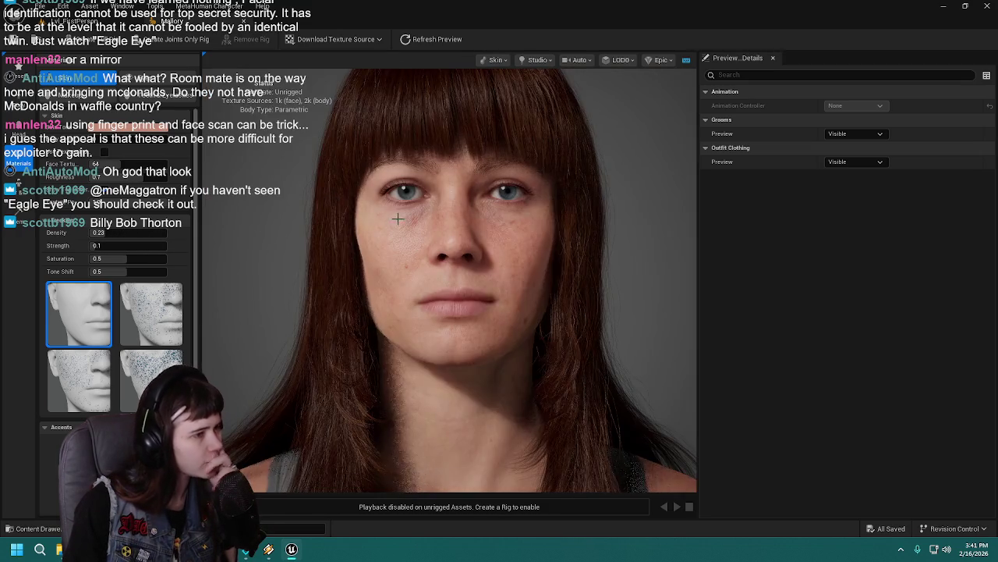
pyautogui.moveTo(397, 219); pyautogui.dragTo(390, 241)
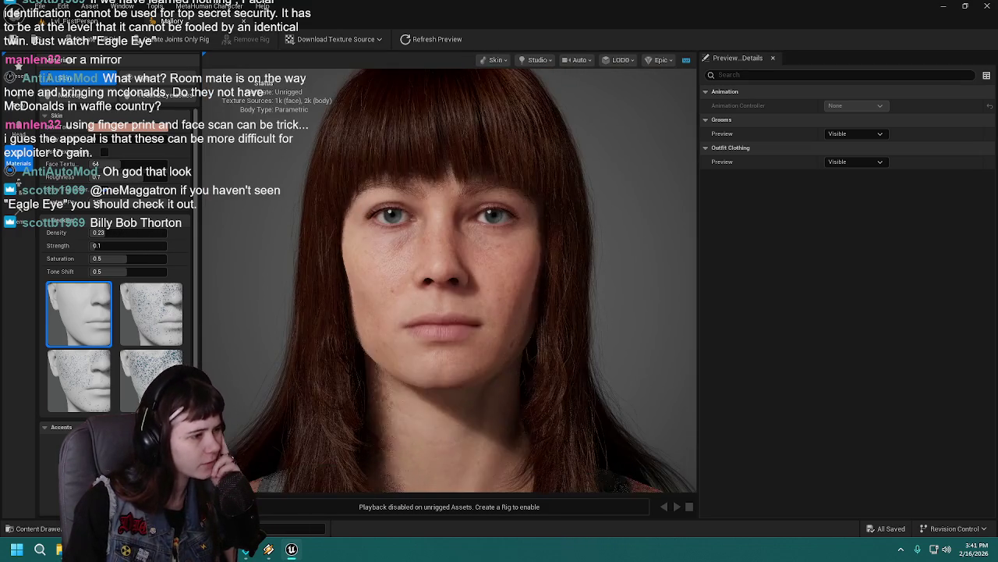
pyautogui.scroll(-2, 247, 241)
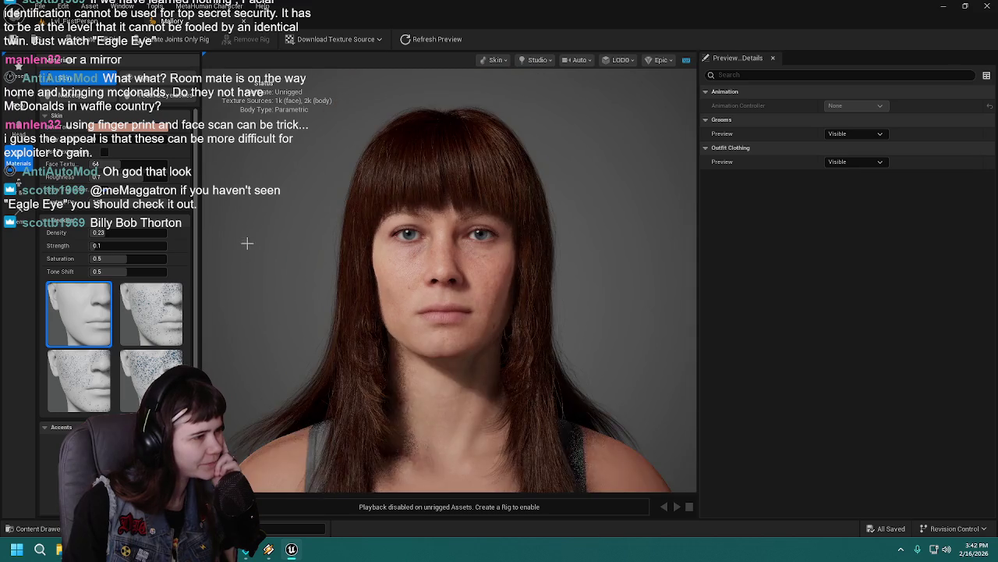
pyautogui.moveTo(247, 241); pyautogui.dragTo(240, 252)
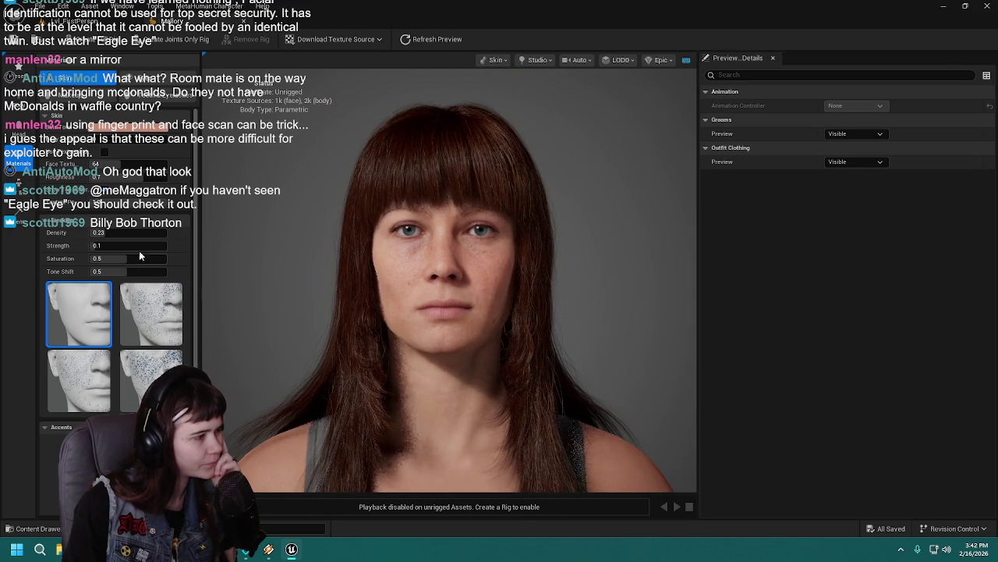
pyautogui.scroll(-5, 139, 251)
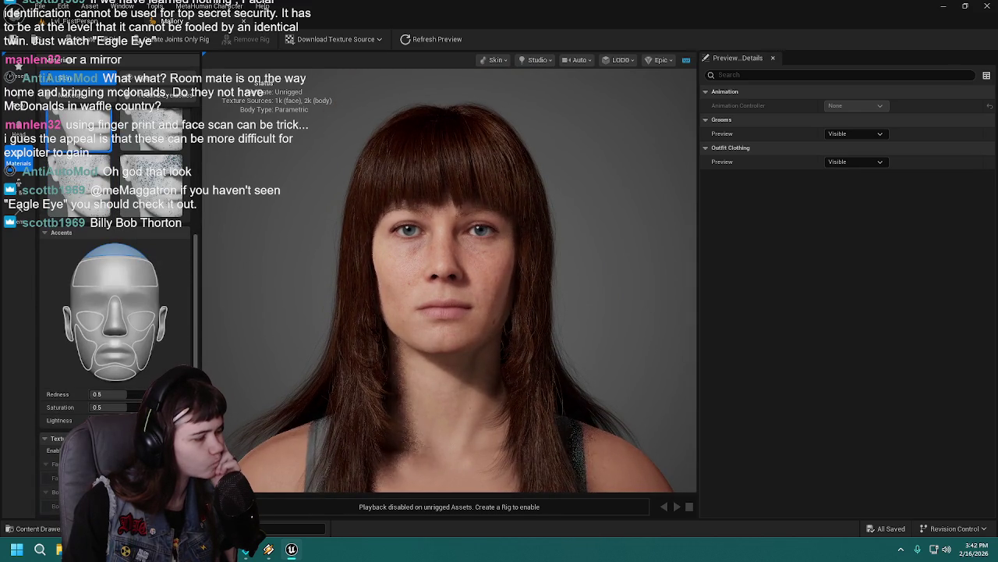
pyautogui.scroll(5, 59, 291)
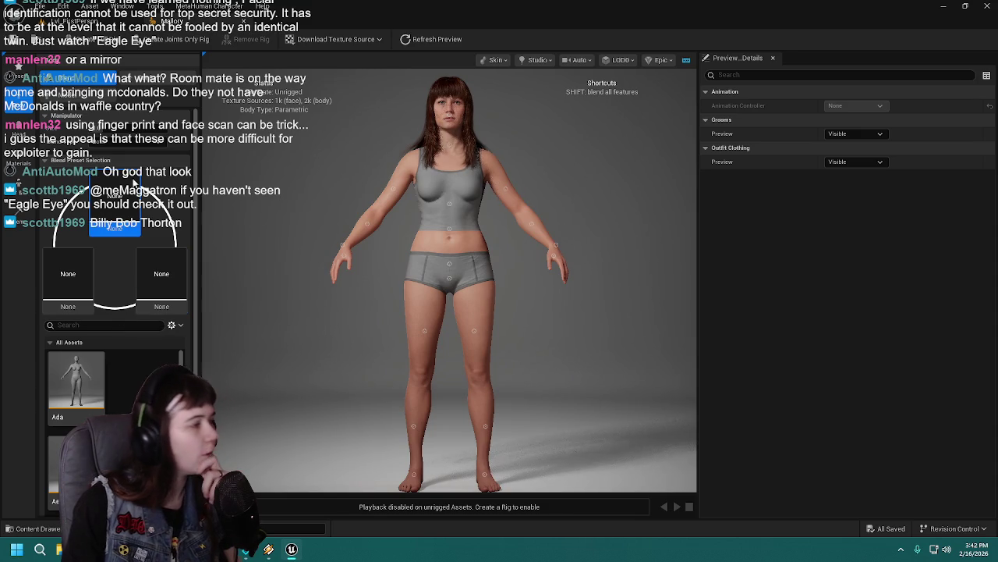
# Raise Height under Conform > Parametric to reach waist 69.80 and hip 100.55, then save
pyautogui.click(131, 80)
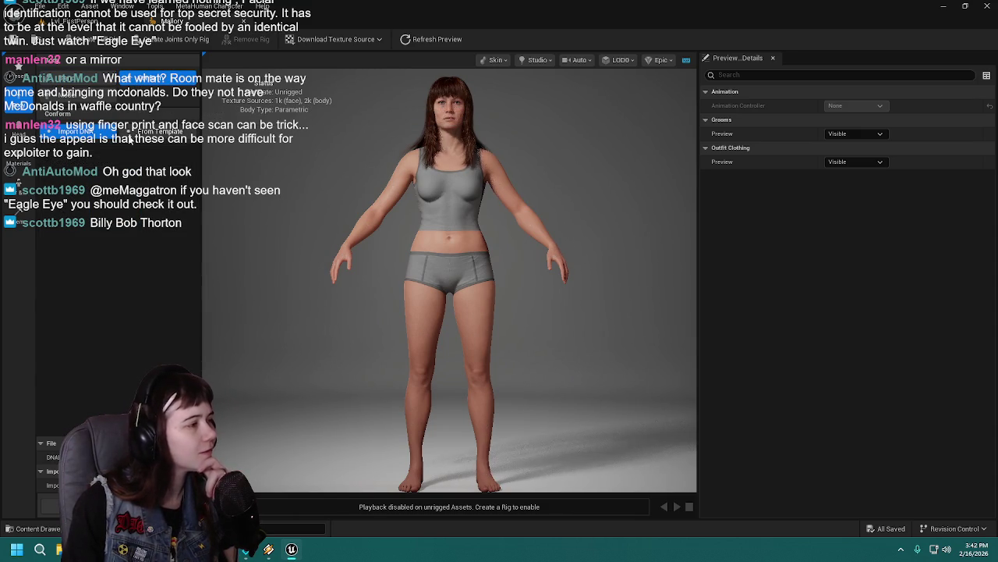
pyautogui.click(67, 95)
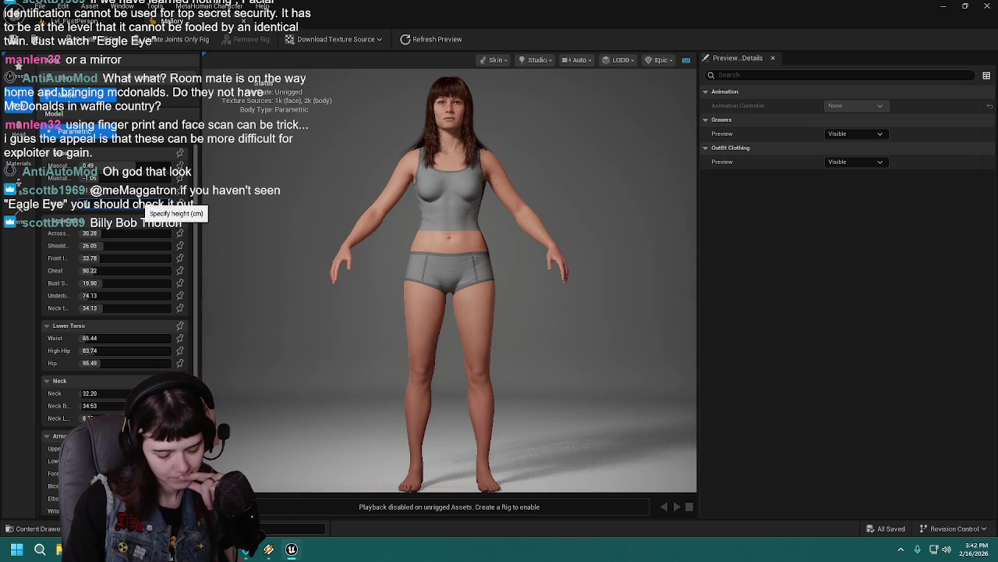
pyautogui.moveTo(142, 203); pyautogui.dragTo(324, 213)
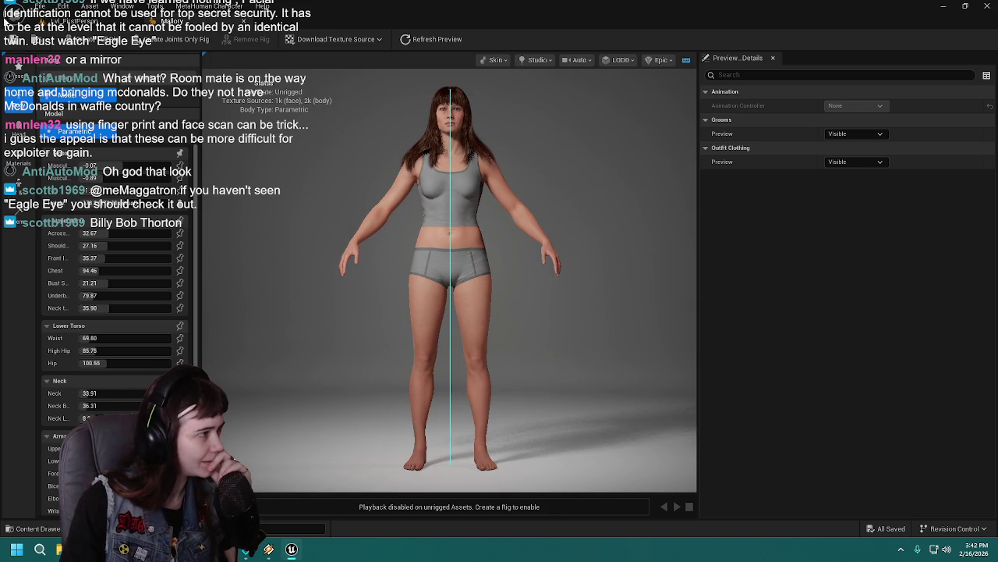
pyautogui.hotkey('ctrl', 's')
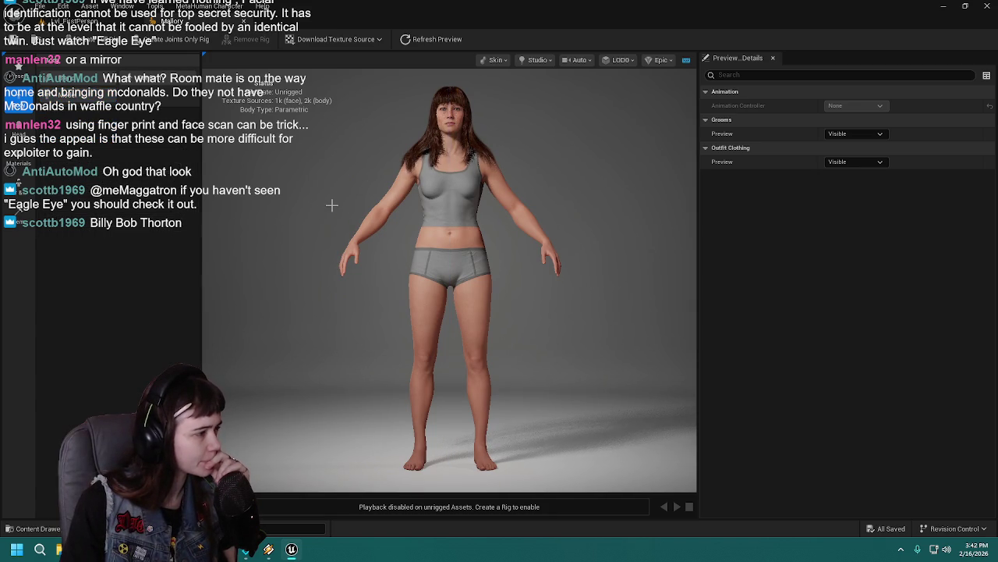
# Show Kim's parametric body measurements and scroll through the arm and leg values
pyautogui.click(68, 80)
pyautogui.click(90, 99)
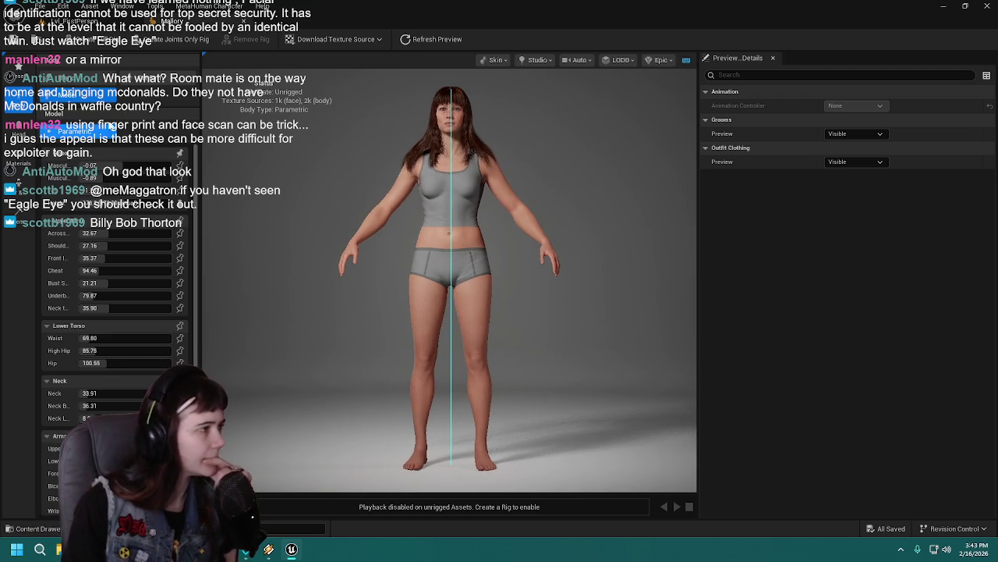
pyautogui.click(99, 102)
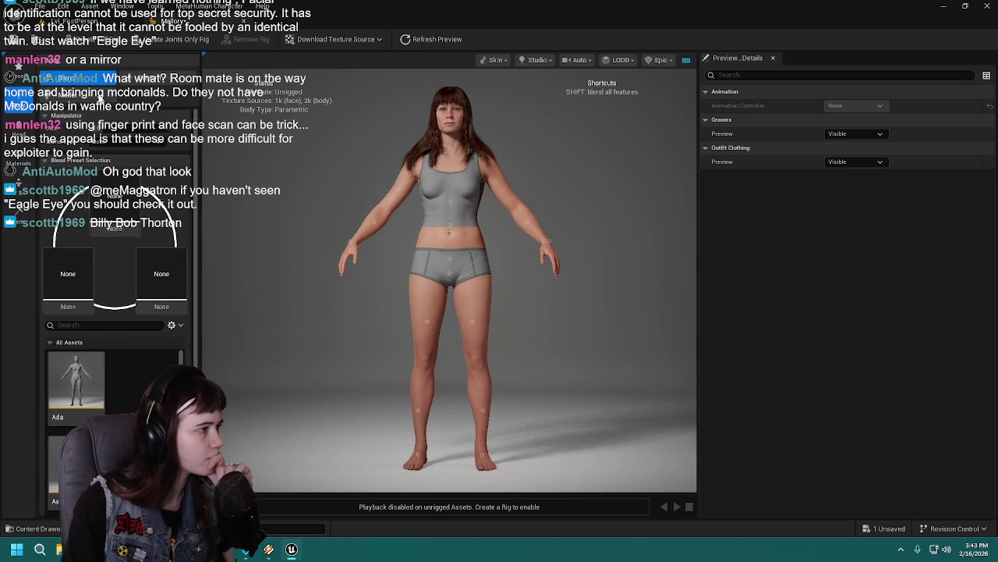
pyautogui.click(99, 101)
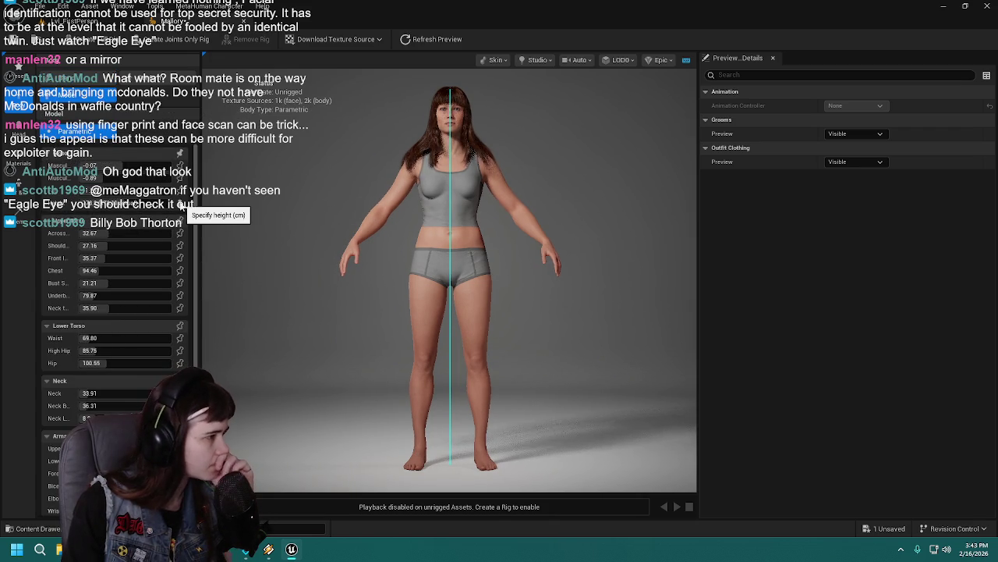
pyautogui.scroll(-3, 64, 247)
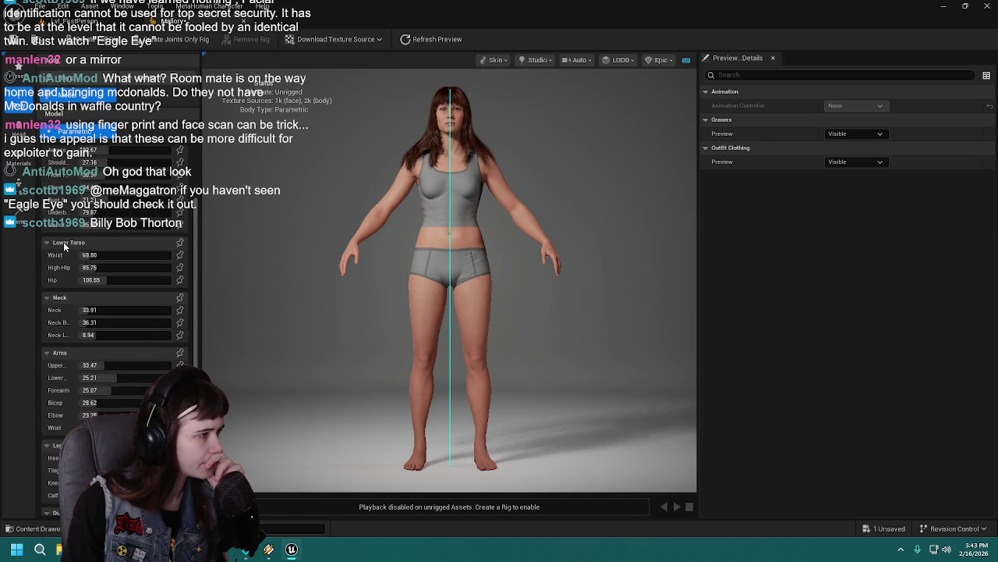
pyautogui.scroll(-2, 63, 241)
pyautogui.scroll(-1, 63, 242)
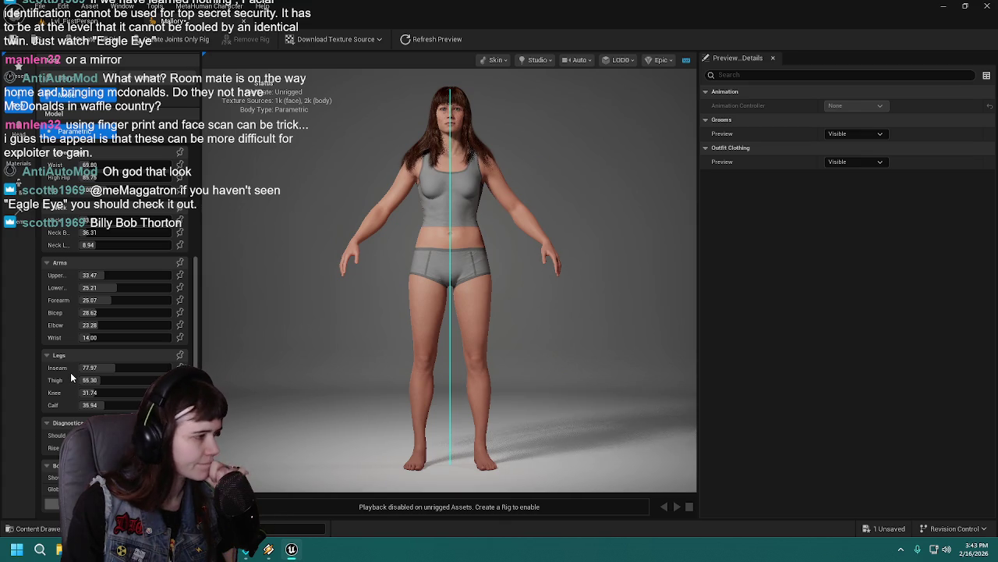
pyautogui.scroll(4, 70, 372)
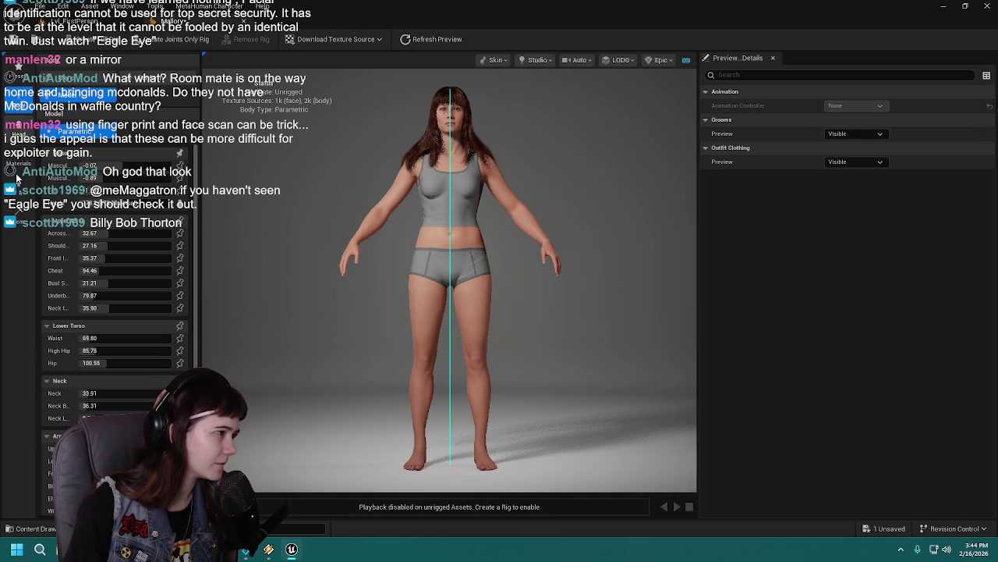
pyautogui.click(14, 164)
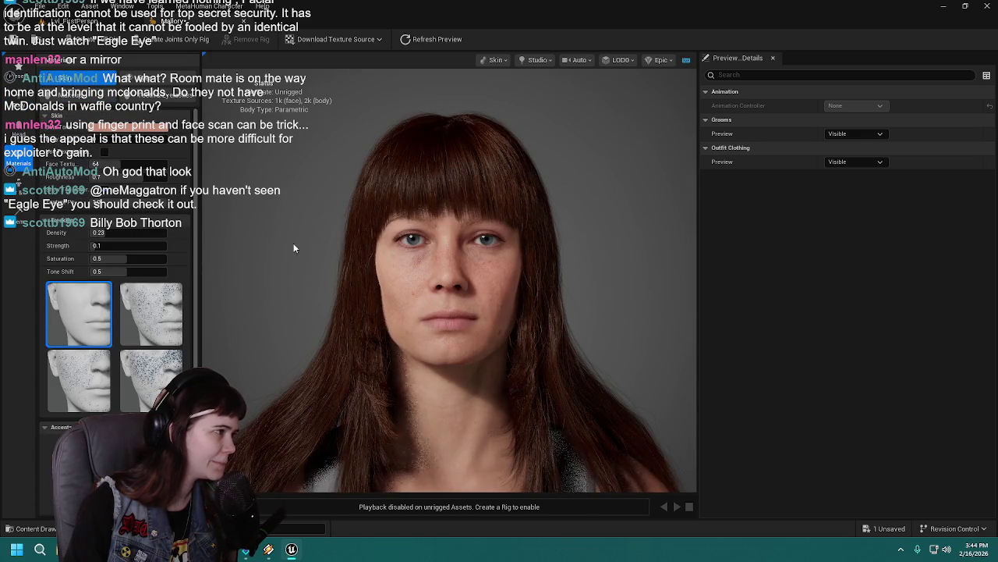
# Scroll through the skin settings to check face texture 64 and the light freckles
pyautogui.scroll(-3, 315, 231)
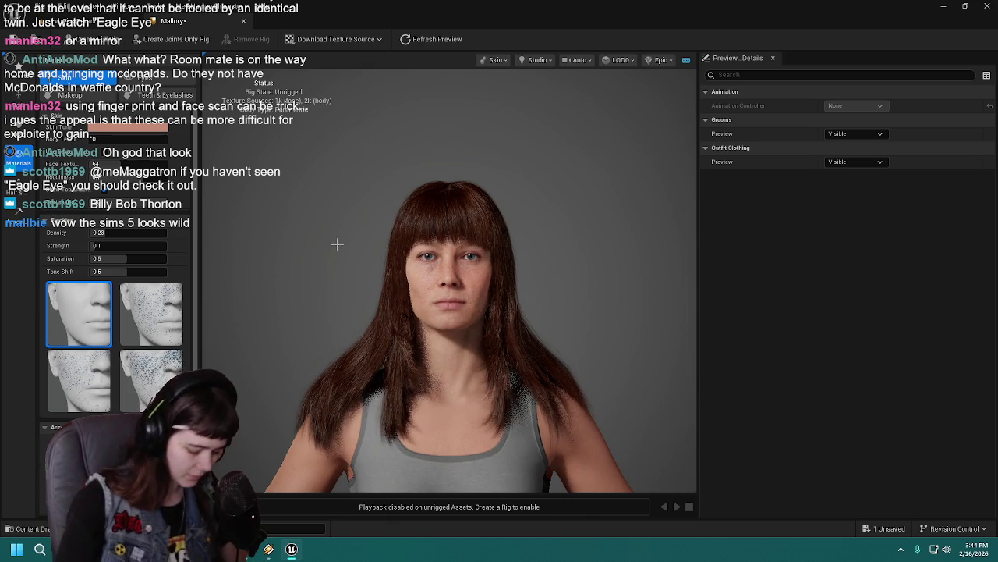
# Reframe the viewport to show Kim's torso and shorts
pyautogui.scroll(-3, 451, 281)
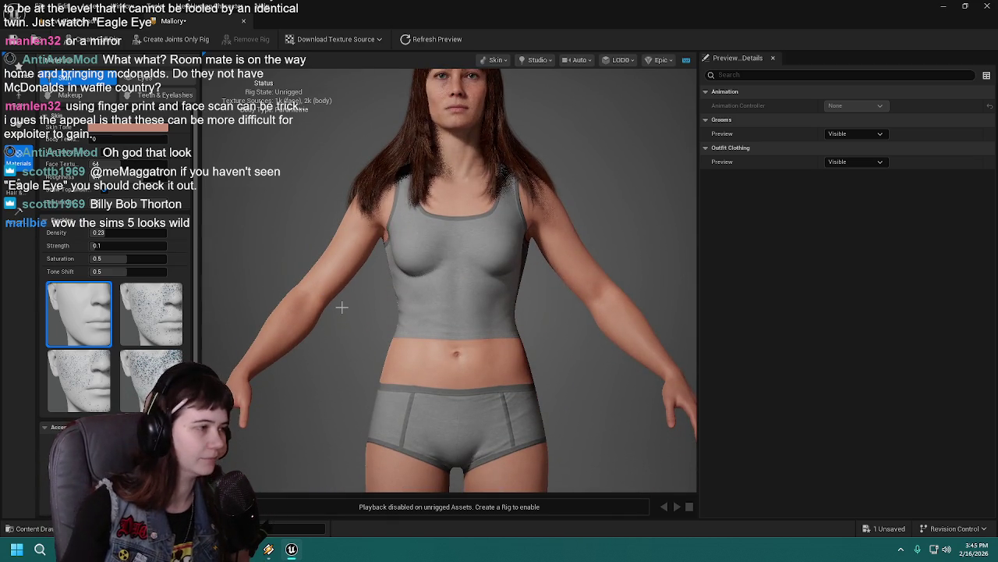
pyautogui.scroll(1, 356, 342)
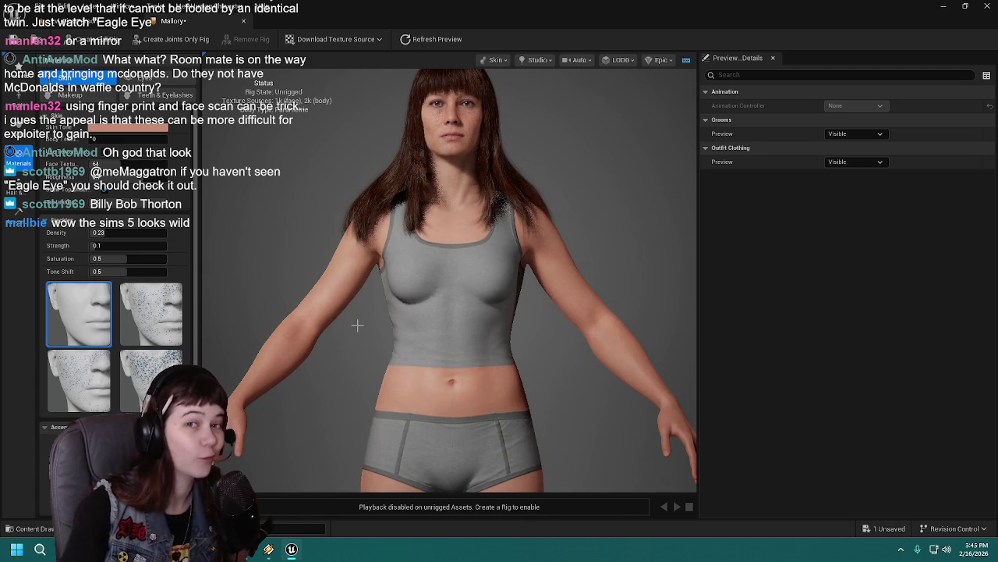
pyautogui.scroll(3, 358, 324)
pyautogui.scroll(-4, 358, 324)
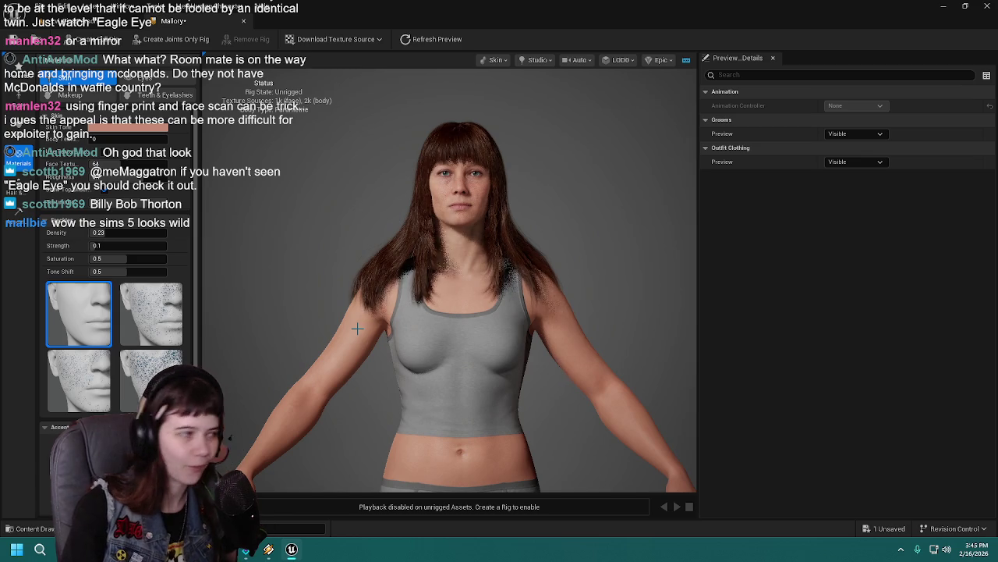
pyautogui.moveTo(290, 285); pyautogui.dragTo(304, 226)
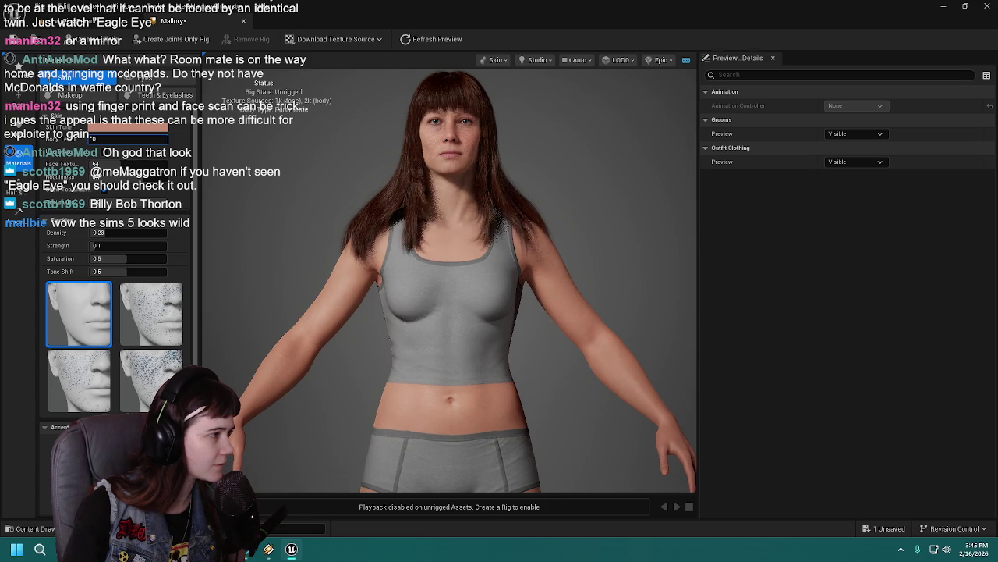
# Try a Body Texture value of 0, then revert it to 1
pyautogui.moveTo(128, 138); pyautogui.dragTo(135, 138)
pyautogui.click(130, 139)
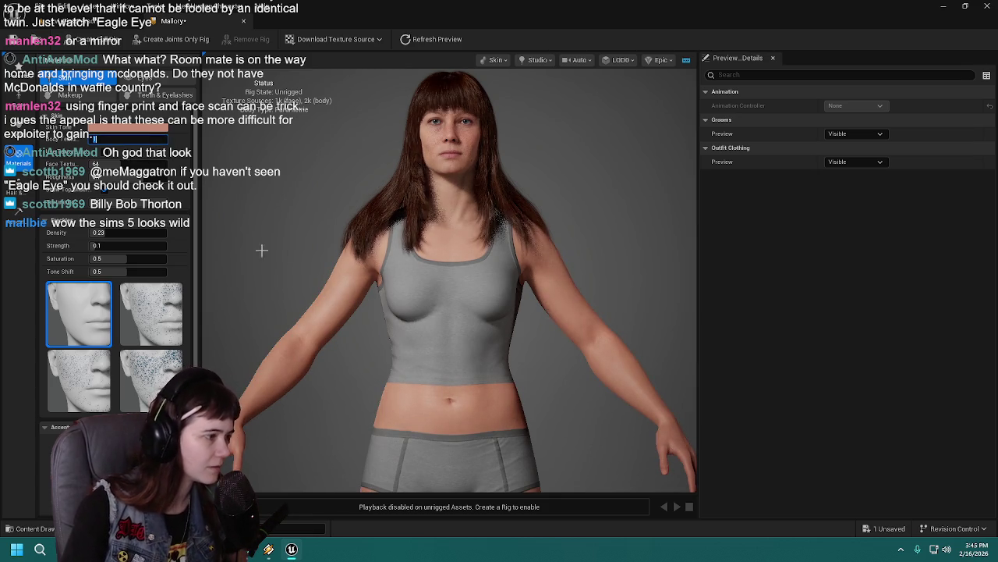
pyautogui.write('0')
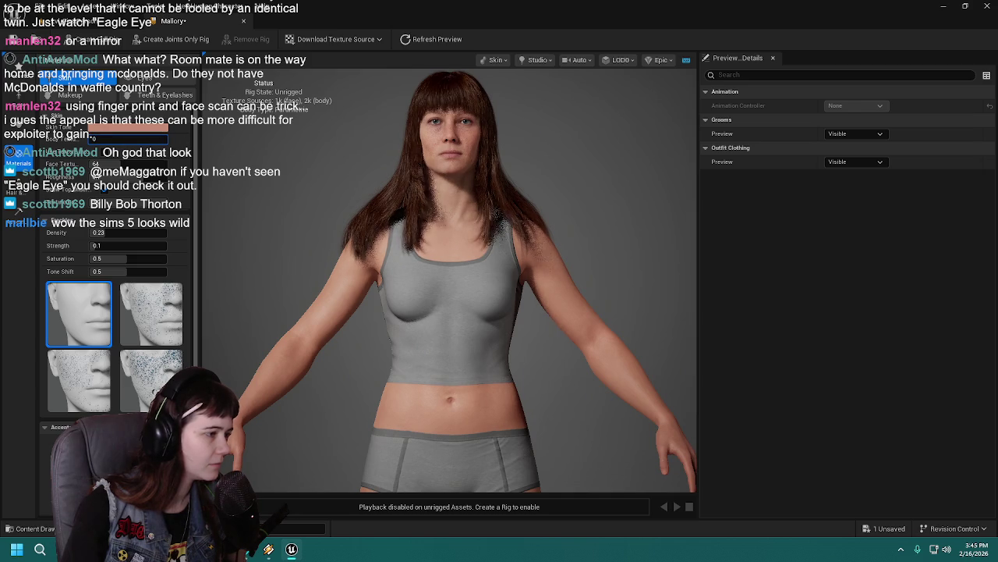
pyautogui.hotkey('ctrl', 'z')
pyautogui.click(369, 321)
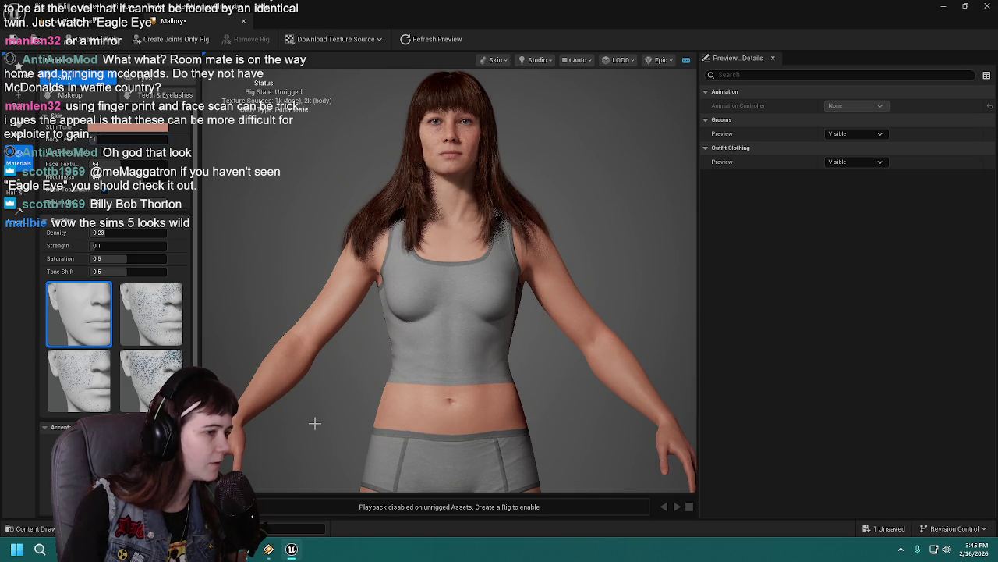
pyautogui.scroll(6, 485, 313)
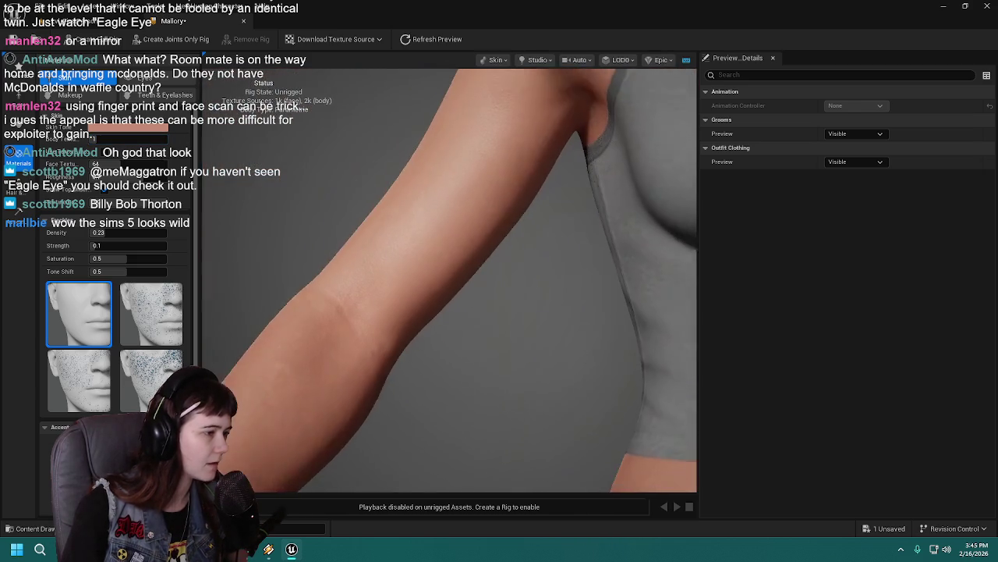
# Zoom in on Kim's arm to inspect the body skin texture up close
pyautogui.moveTo(383, 371); pyautogui.dragTo(397, 358)
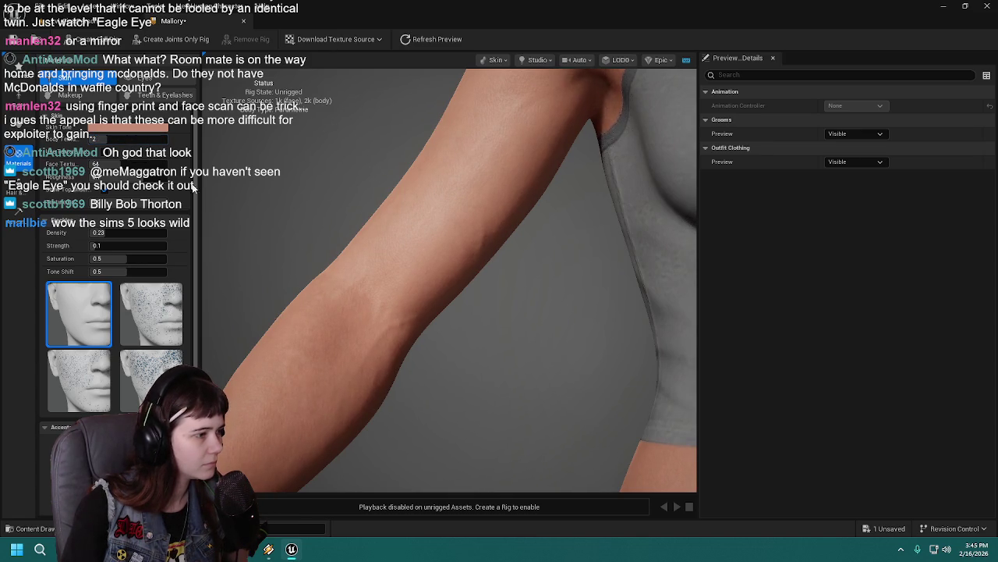
pyautogui.scroll(-5, 457, 287)
pyautogui.scroll(5, 530, 268)
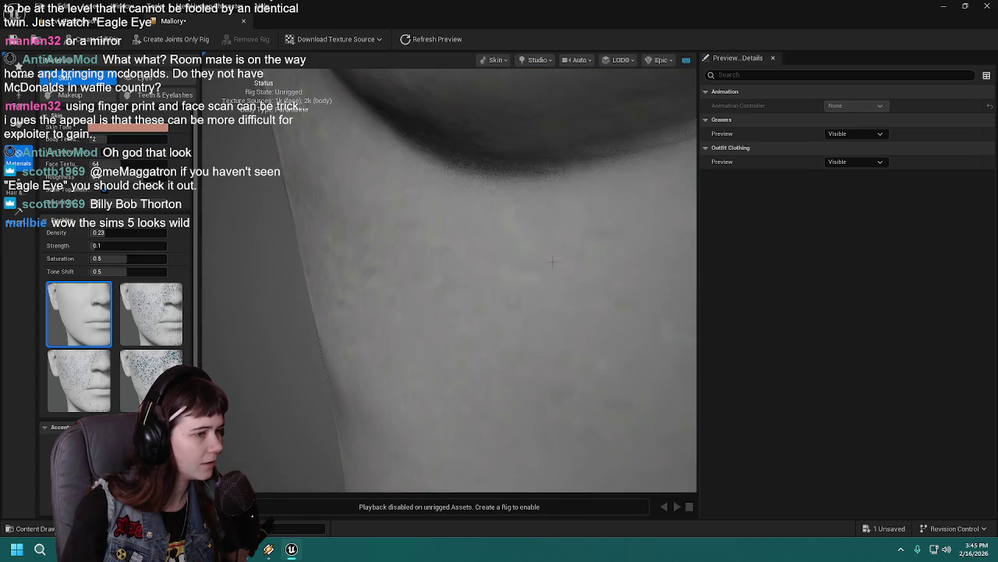
pyautogui.scroll(3, 444, 221)
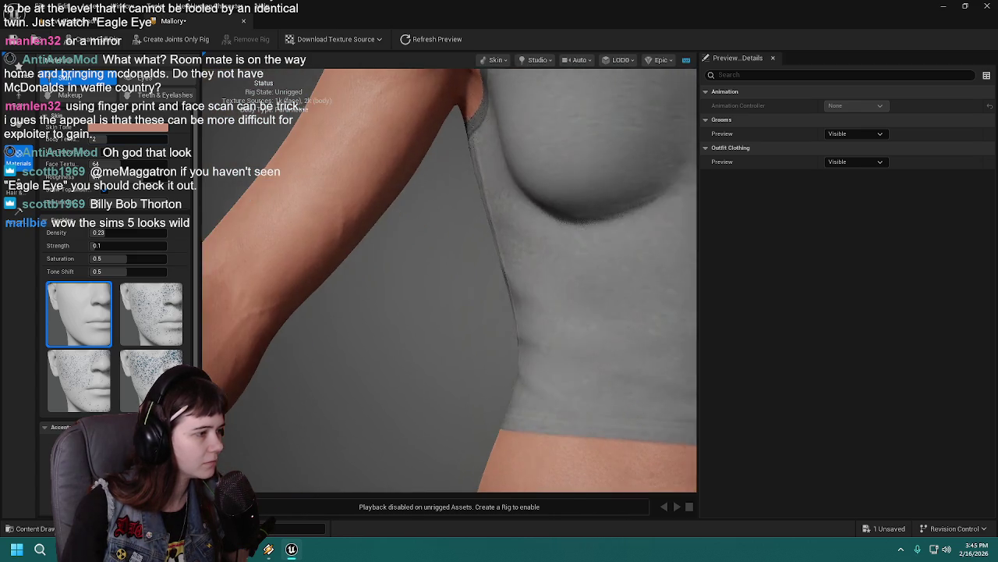
pyautogui.scroll(-5, 383, 223)
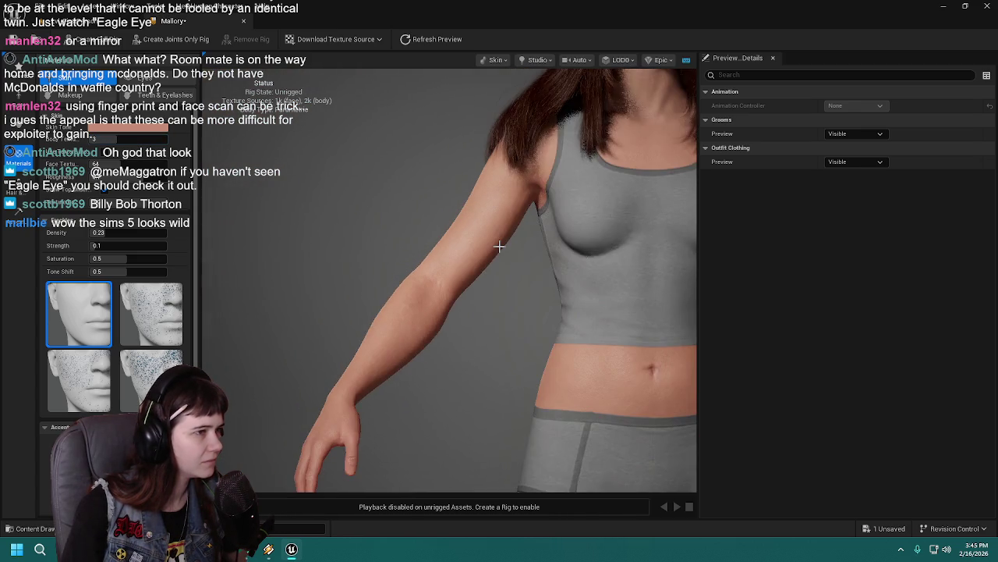
pyautogui.scroll(3, 458, 236)
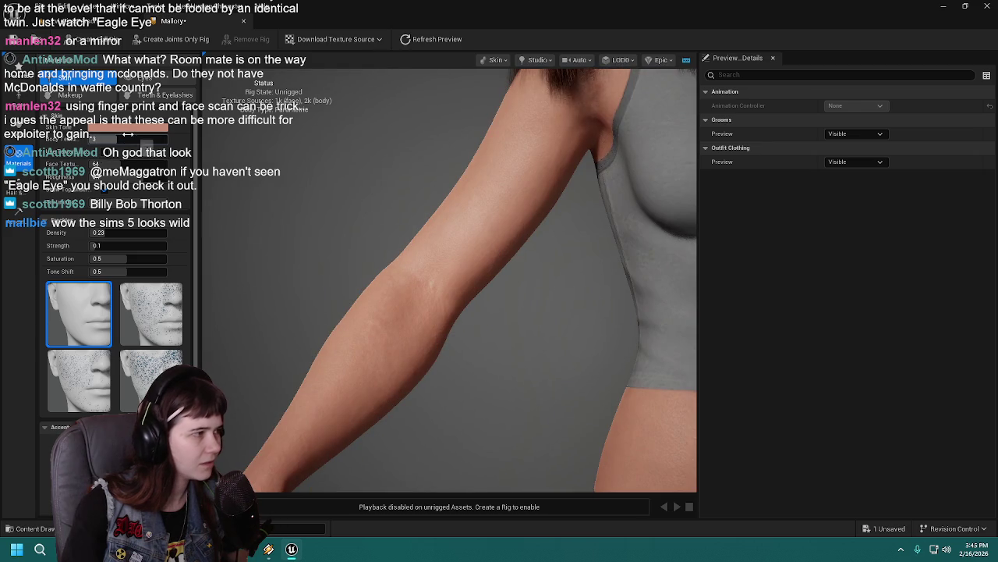
# Raise Body Texture to 4 to compare variants, then edit the value directly
pyautogui.moveTo(133, 139); pyautogui.dragTo(147, 141)
pyautogui.click(147, 141)
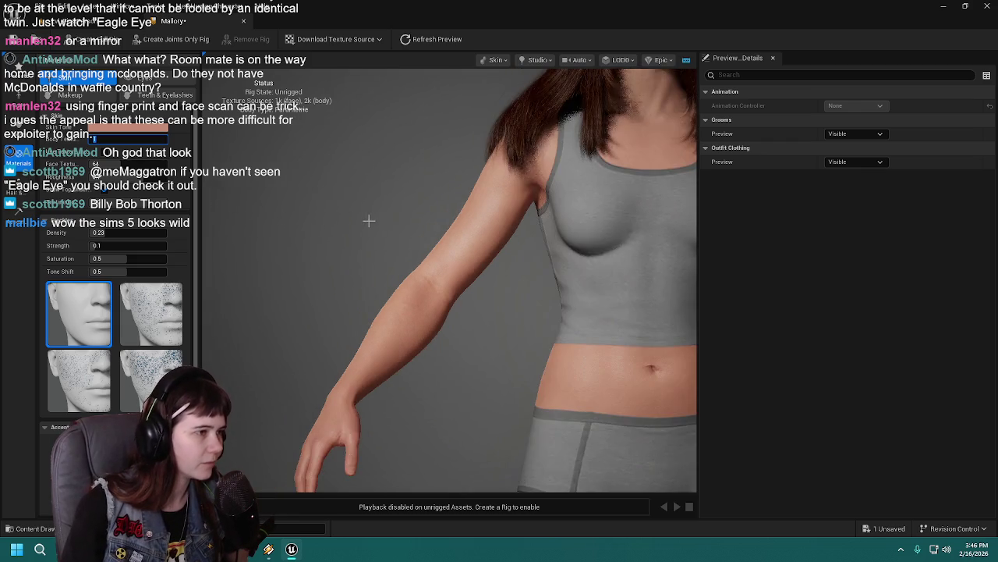
pyautogui.scroll(-5, 350, 220)
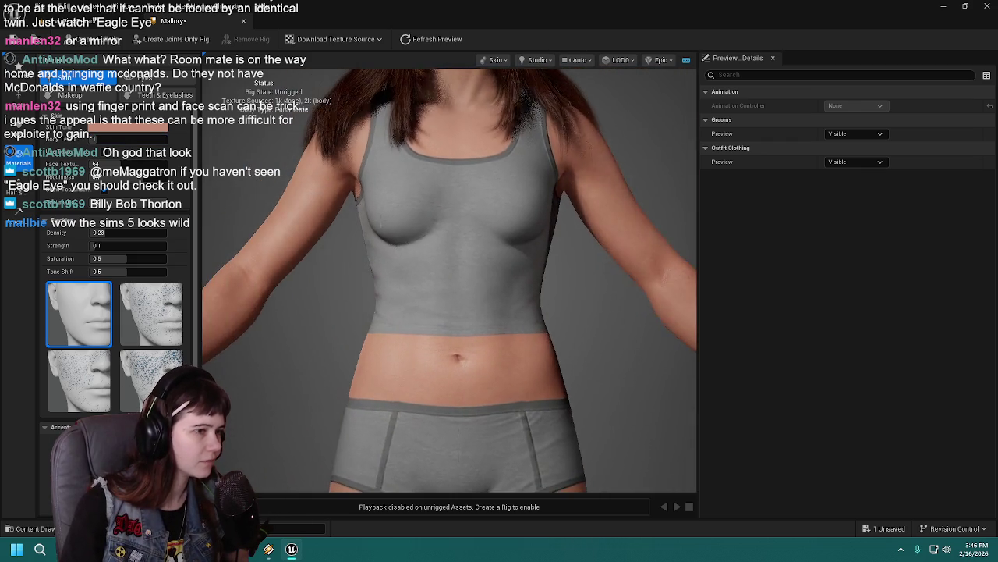
pyautogui.scroll(-5, 271, 288)
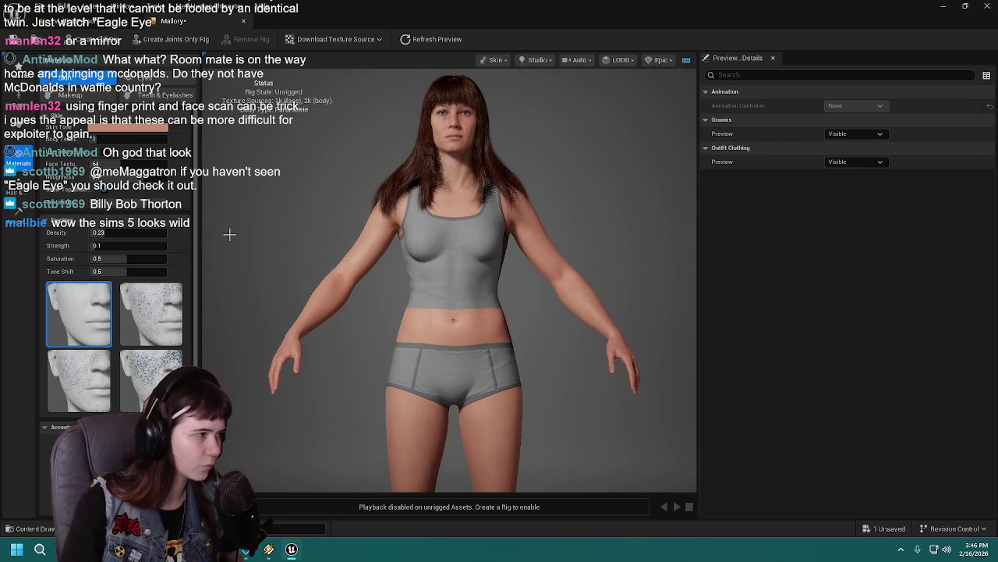
# Save Kim and widen the skin settings panel so texture thumbnails show three across
pyautogui.hotkey('ctrl', 's')
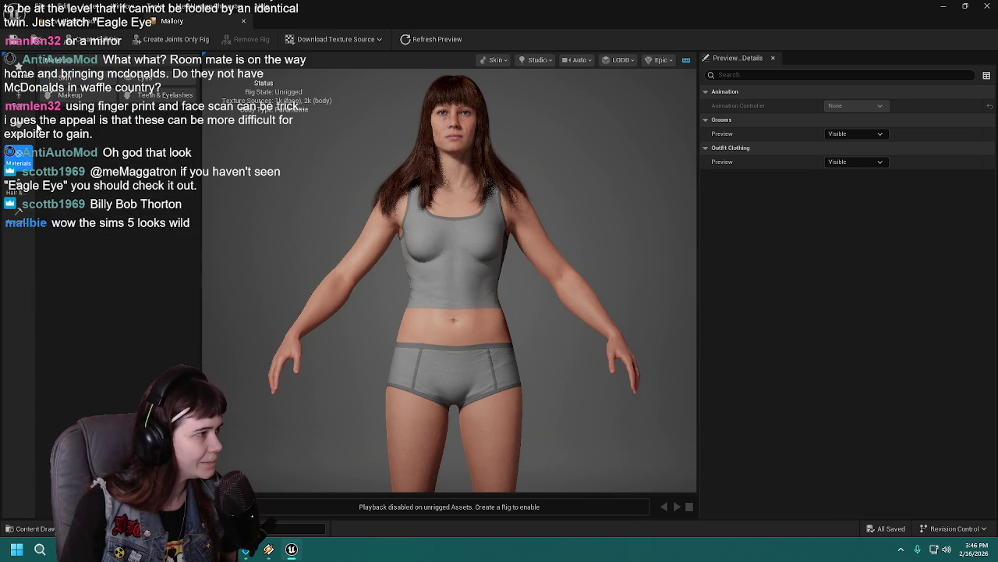
pyautogui.click(19, 156)
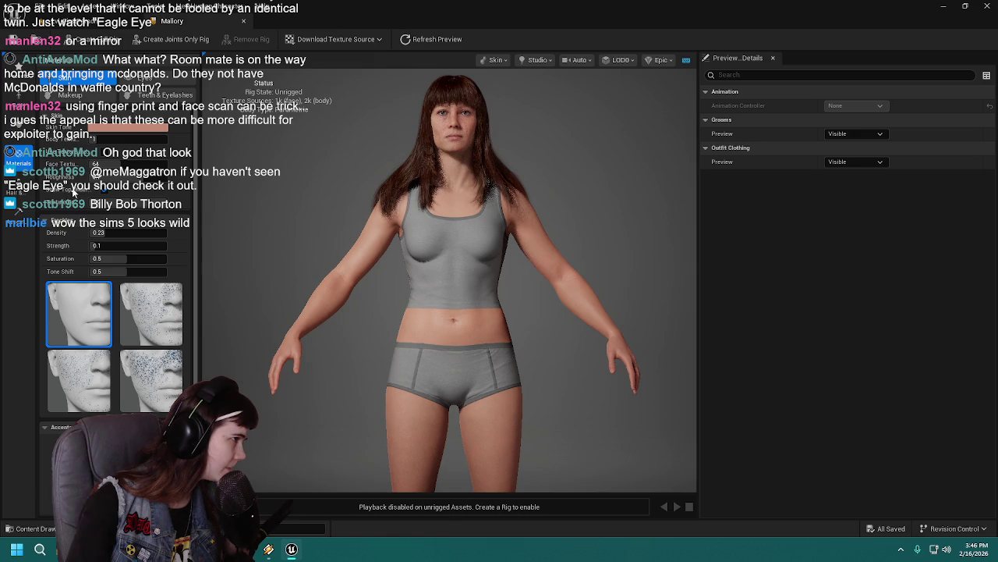
pyautogui.moveTo(200, 312); pyautogui.dragTo(282, 312)
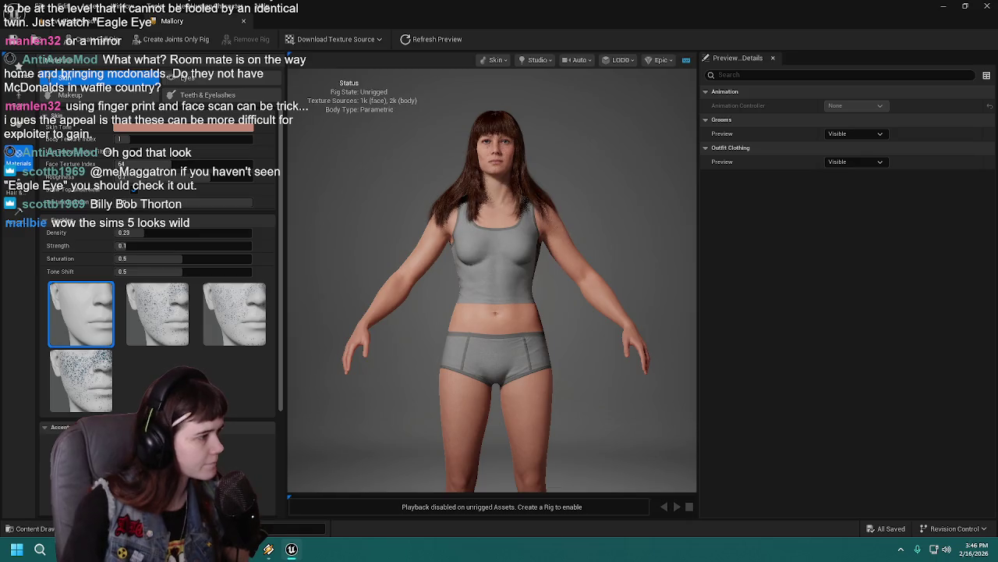
pyautogui.scroll(10, 420, 189)
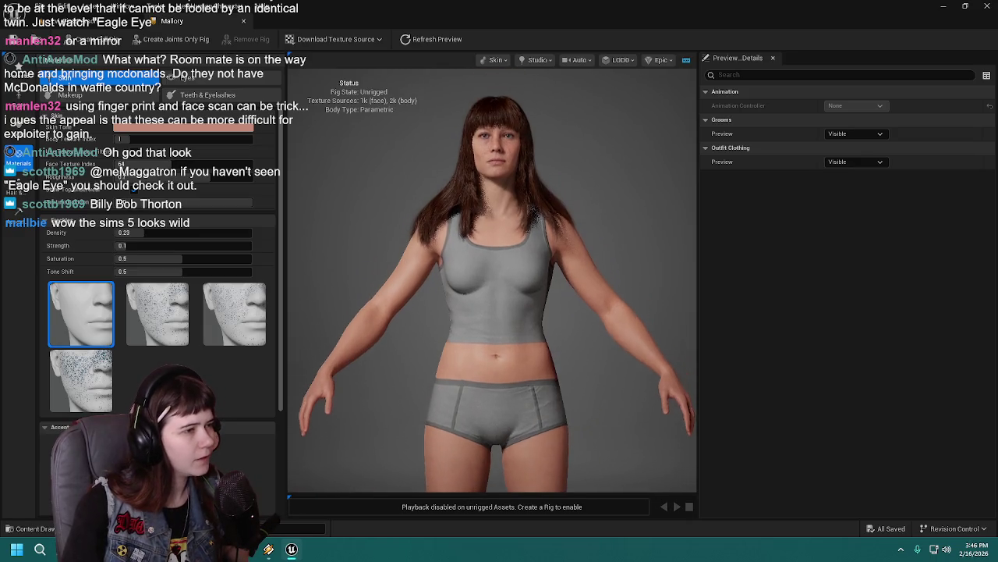
pyautogui.scroll(-10, 422, 182)
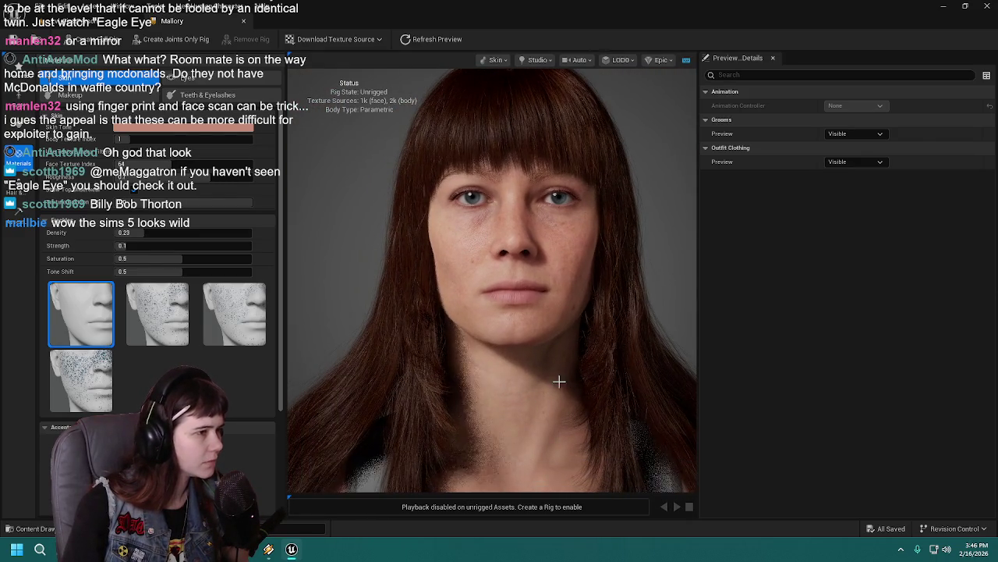
pyautogui.moveTo(554, 379); pyautogui.dragTo(565, 378)
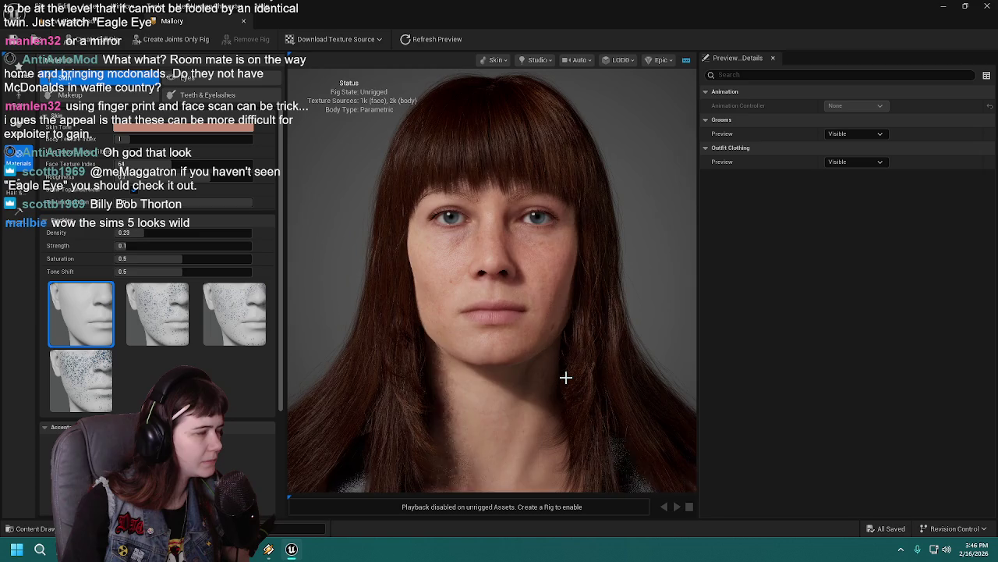
pyautogui.scroll(-2, 565, 377)
pyautogui.moveTo(638, 282); pyautogui.dragTo(649, 247)
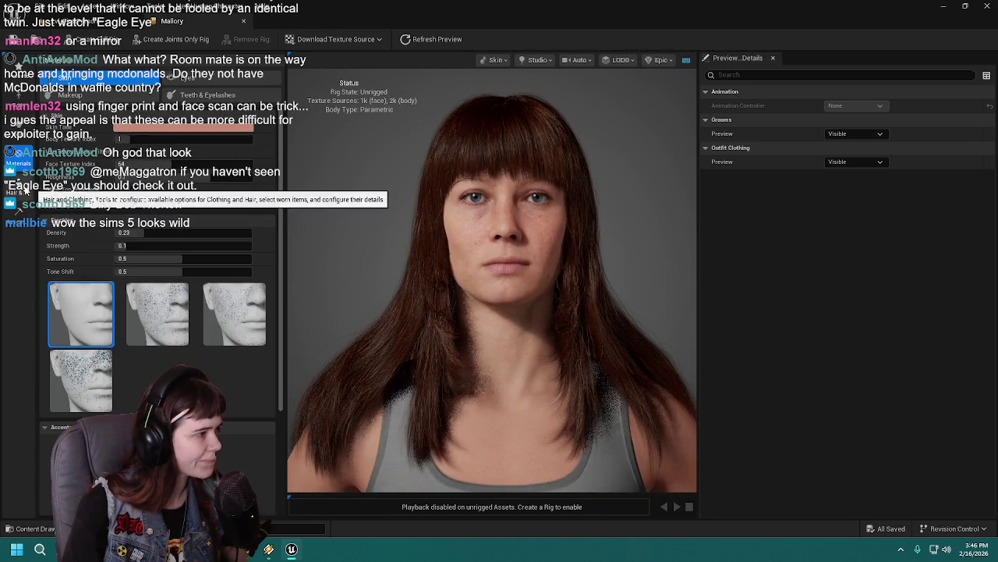
pyautogui.click(15, 187)
# Browse the Hair groom thumbnails down to the Eyebrows section
pyautogui.scroll(-3, 252, 237)
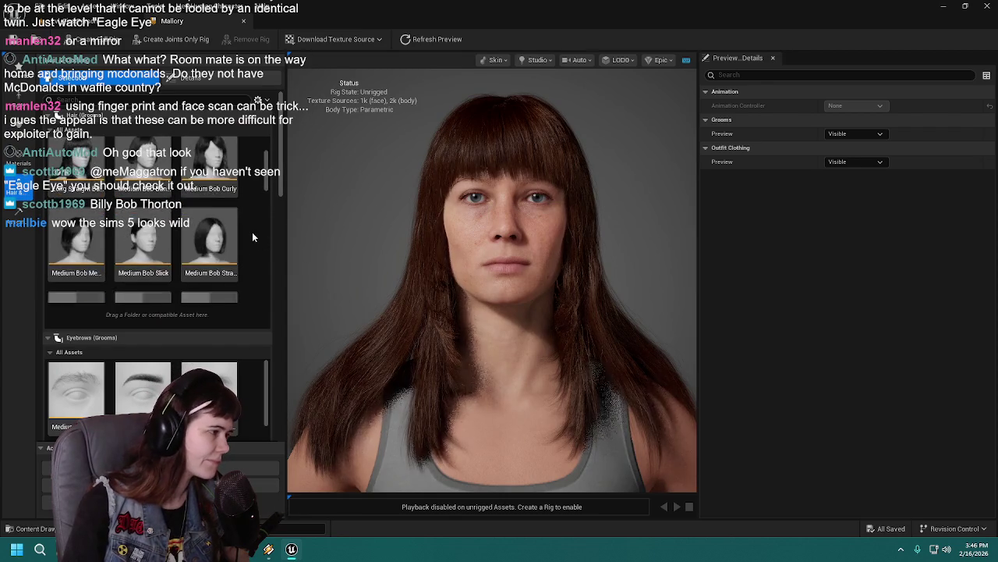
pyautogui.scroll(1, 252, 238)
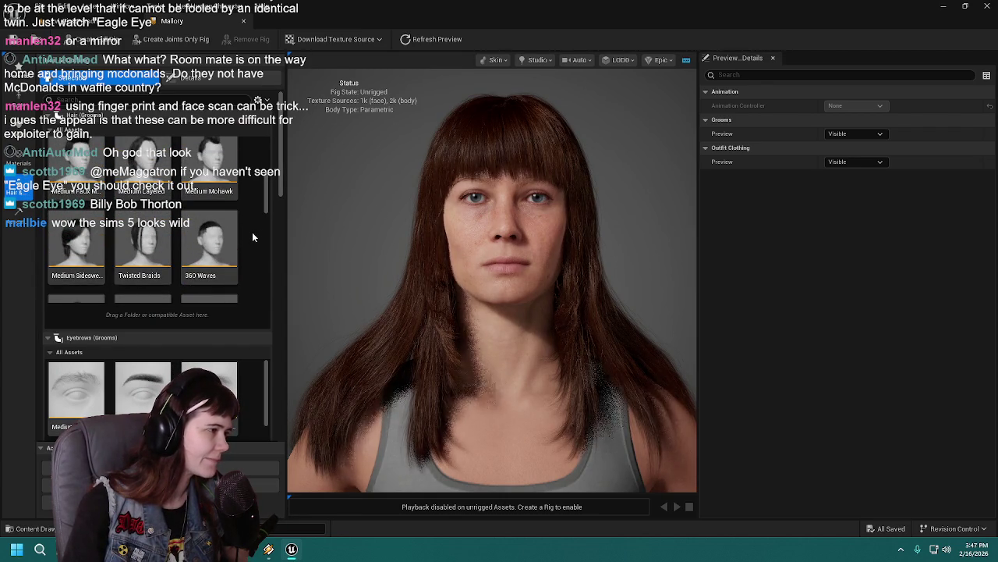
pyautogui.scroll(-3, 251, 237)
pyautogui.scroll(-2, 250, 238)
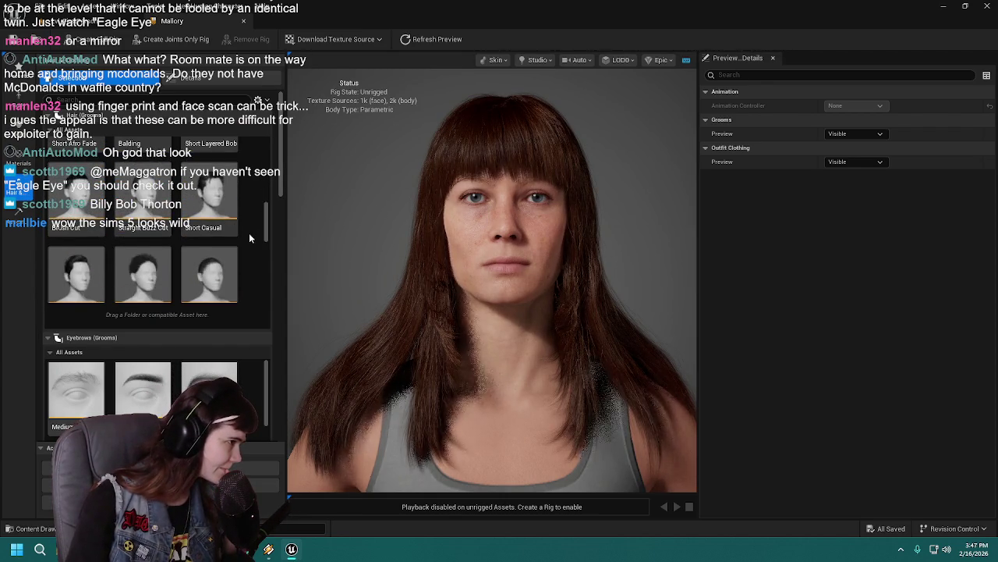
pyautogui.scroll(-2, 250, 238)
pyautogui.scroll(-4, 249, 238)
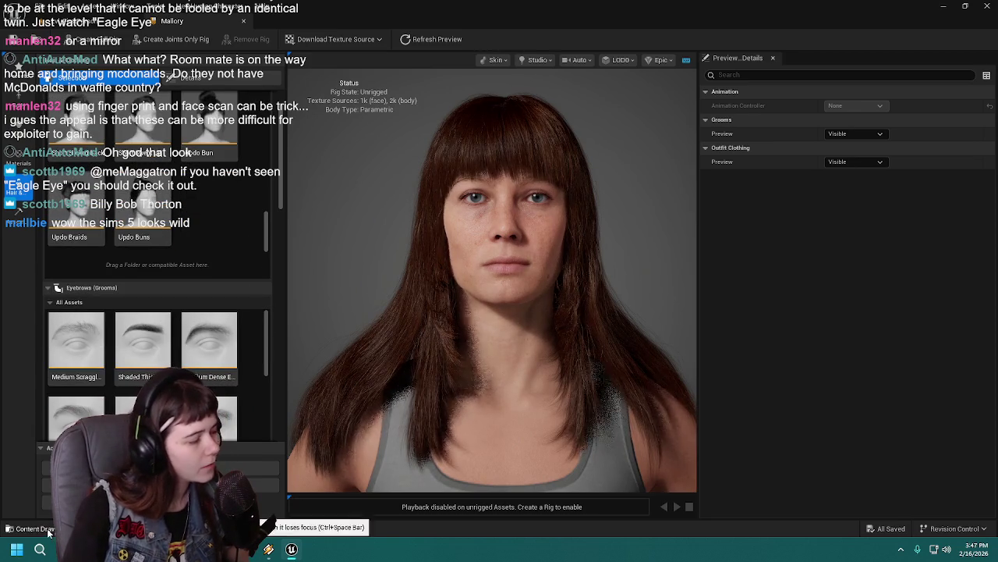
# Open the Content Drawer and browse the project folders
pyautogui.hotkey('ctrl', 'space')
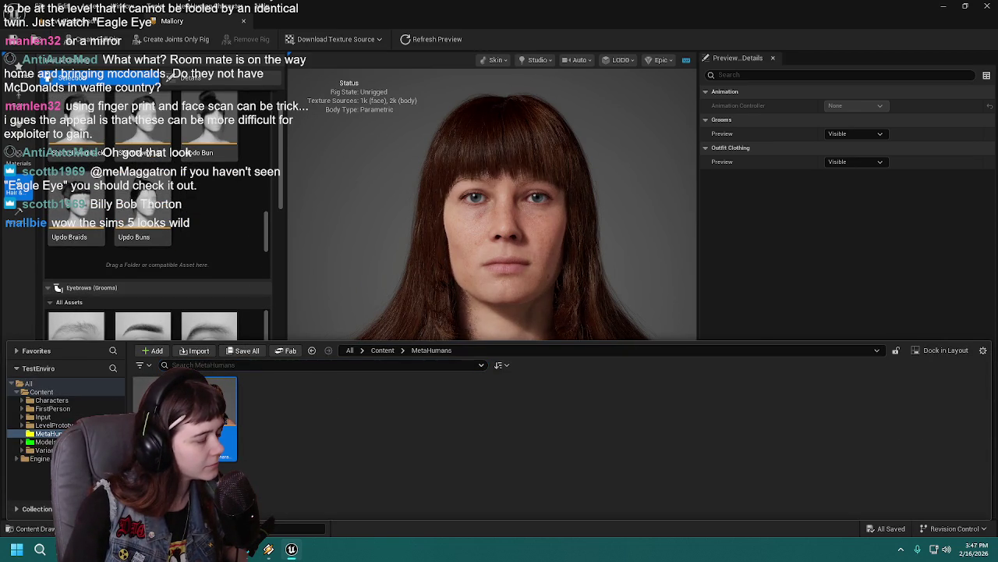
pyautogui.click(31, 528)
pyautogui.scroll(-2, 400, 294)
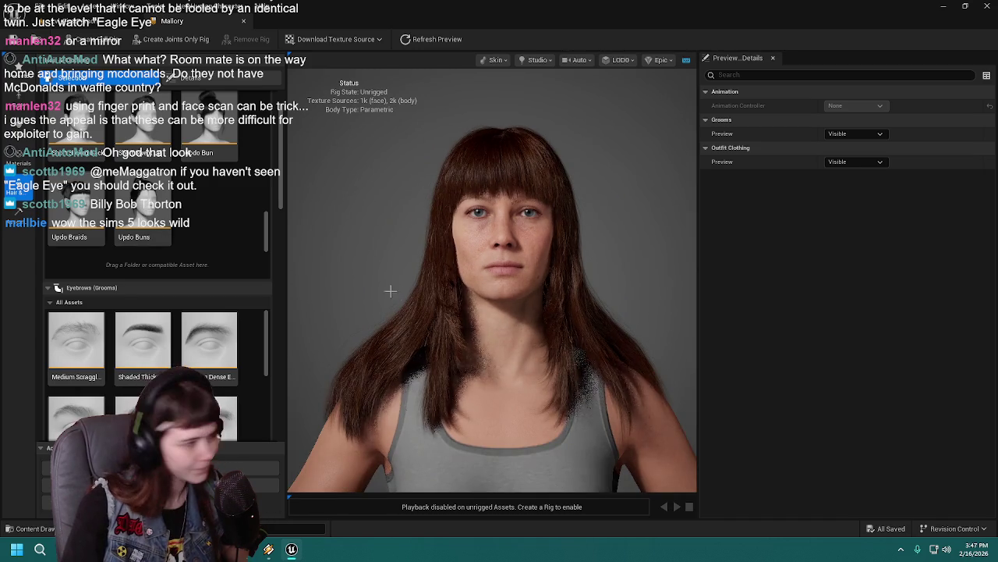
pyautogui.scroll(-2, 348, 257)
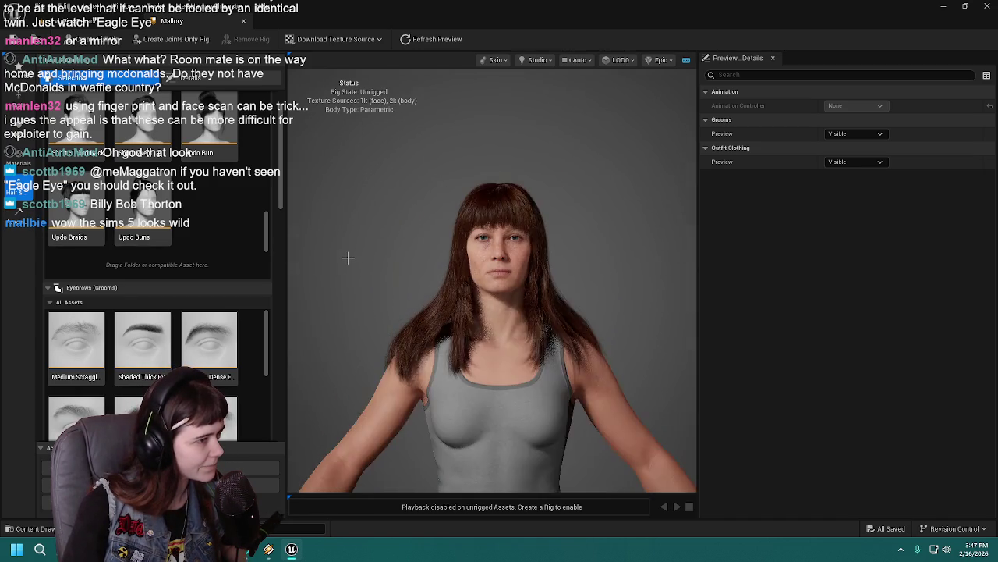
pyautogui.scroll(3, 348, 258)
# Create a MetaHuman Character asset named 'Kim' in the MetaHumans folder
pyautogui.hotkey('ctrl', 'space')
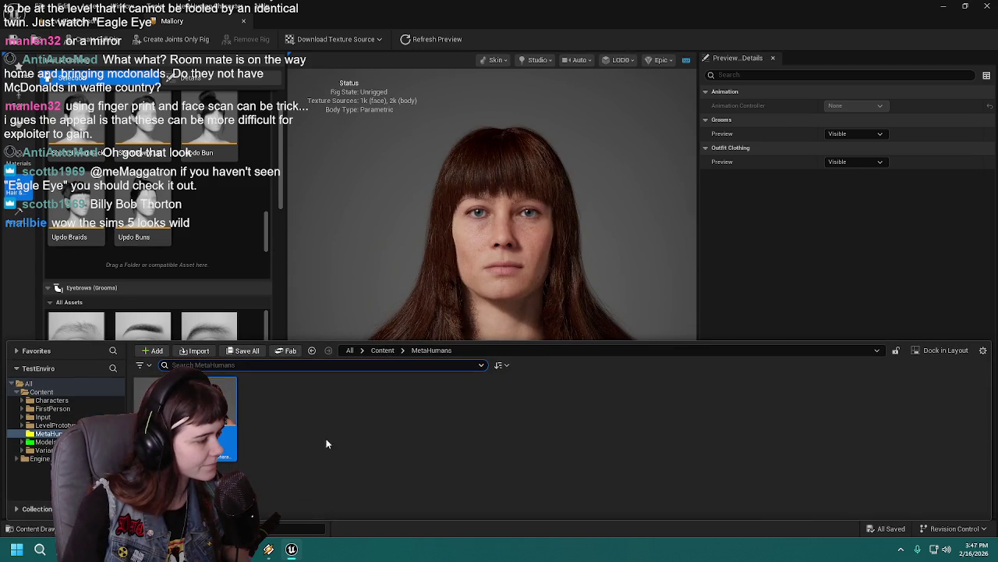
pyautogui.rightClick(268, 407)
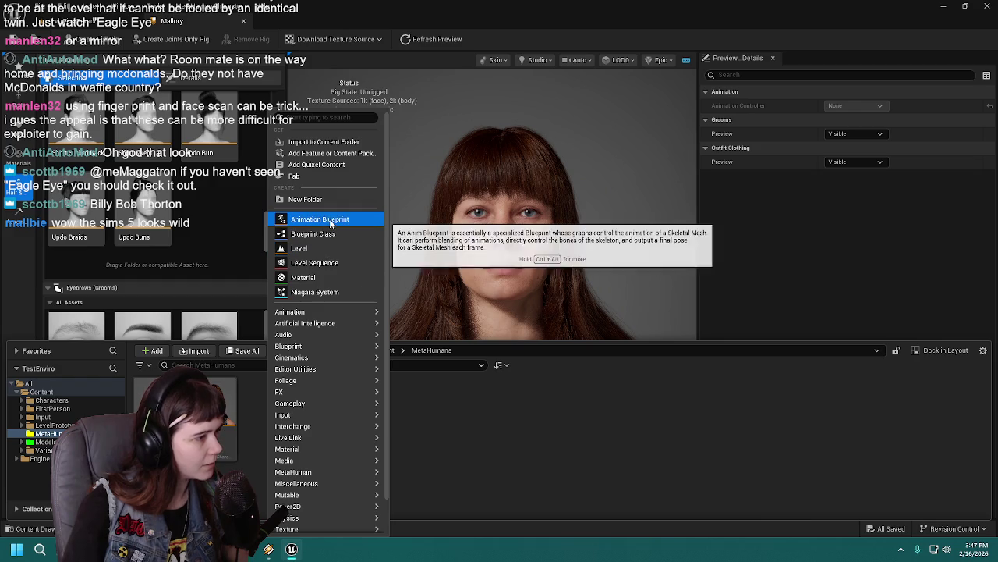
pyautogui.moveTo(312, 323)
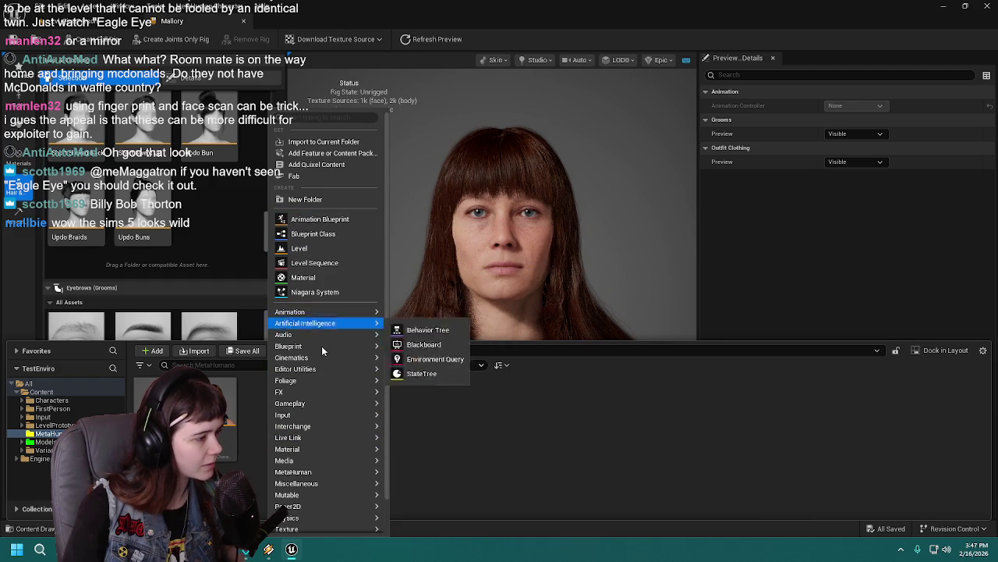
pyautogui.moveTo(322, 484)
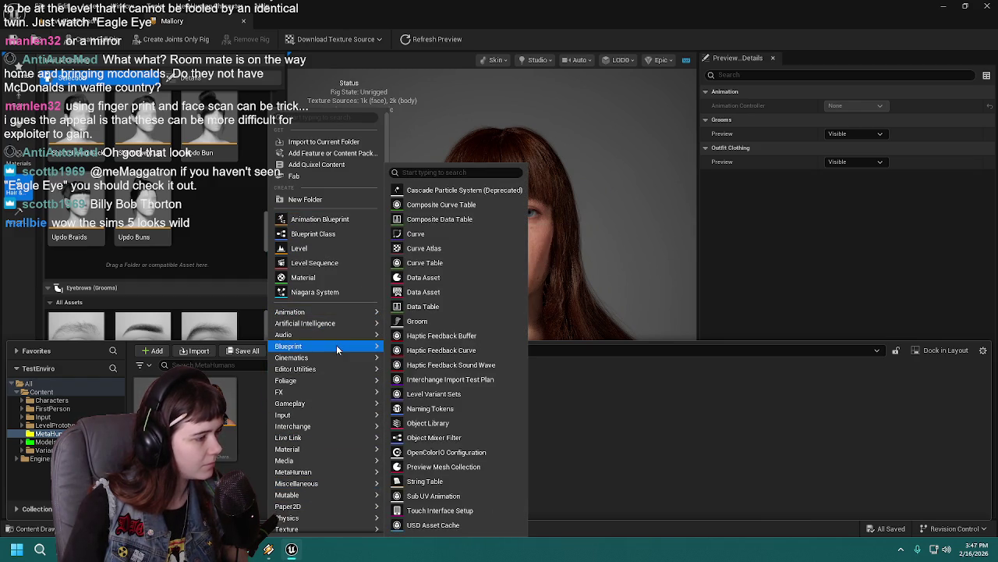
pyautogui.moveTo(355, 473)
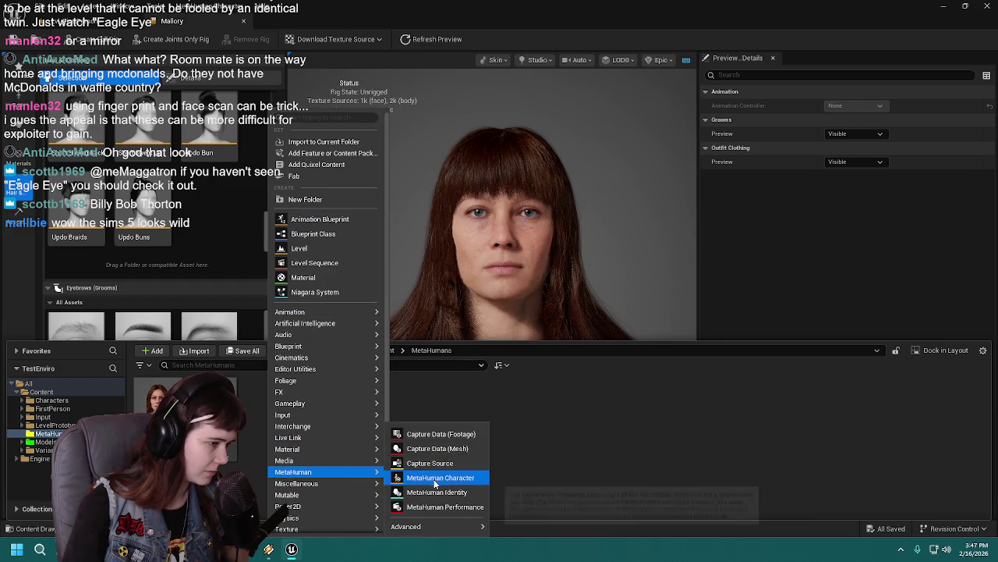
pyautogui.click(436, 479)
pyautogui.write('Kim')
pyautogui.press('Return')
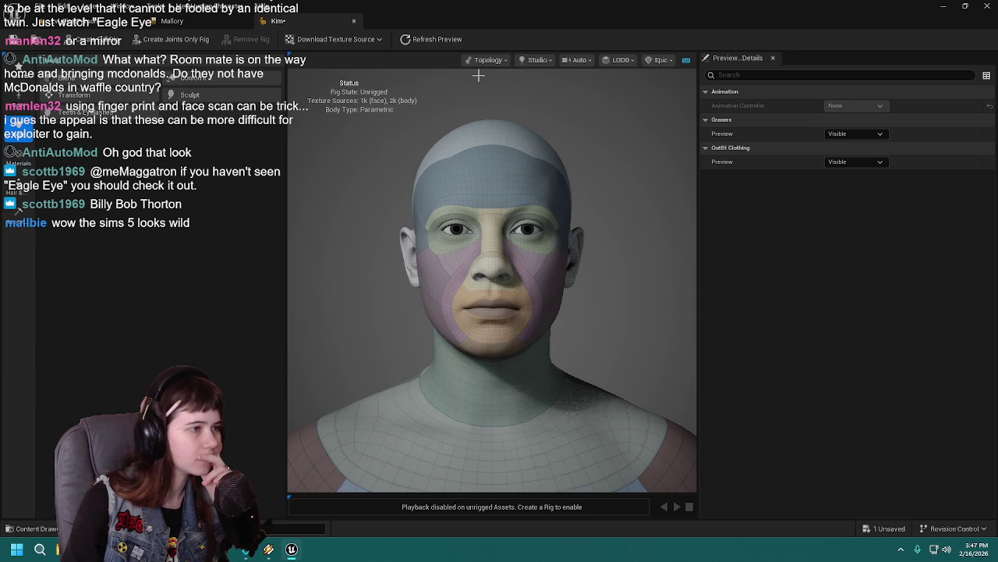
# Save the new Kim character and check the empty face blend slots
pyautogui.click(26, 43)
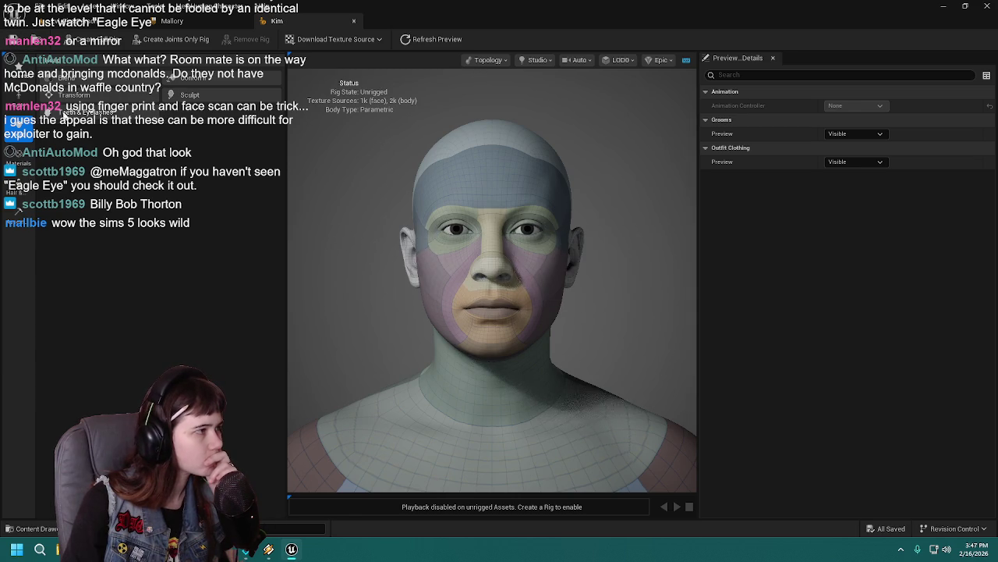
pyautogui.click(67, 78)
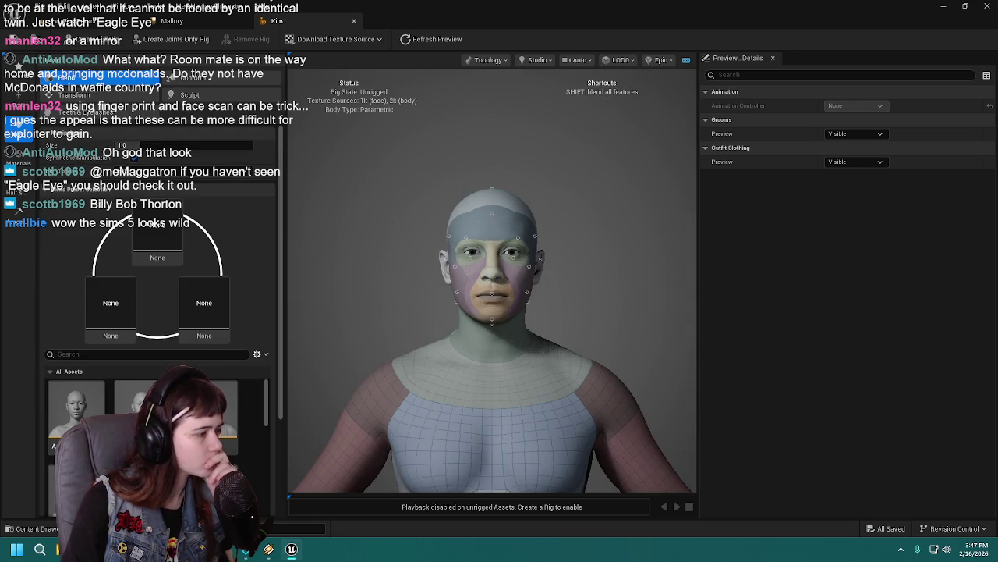
pyautogui.click(207, 285)
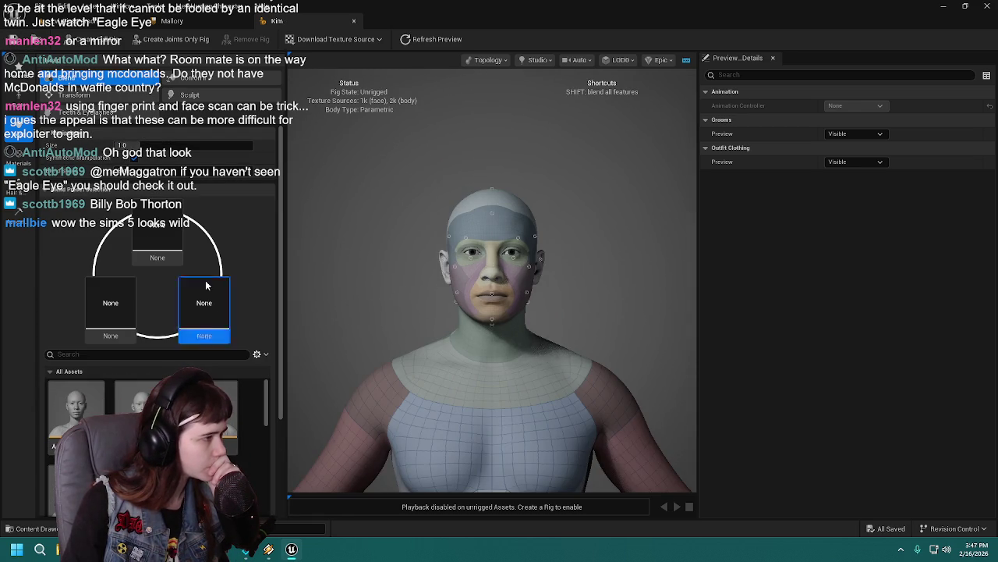
pyautogui.click(17, 132)
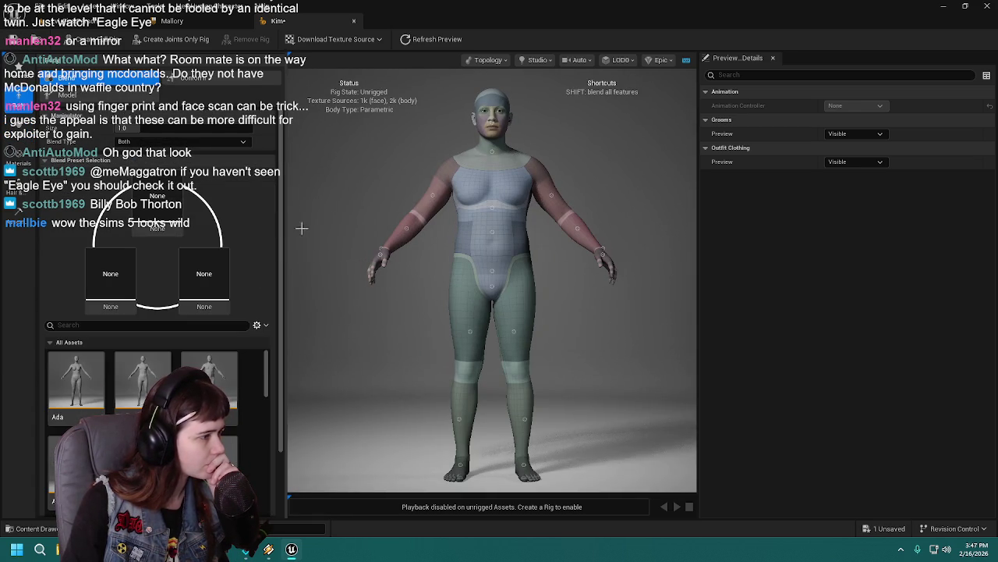
# Initialize Kim from the Vivian preset in the Presets library
pyautogui.click(18, 70)
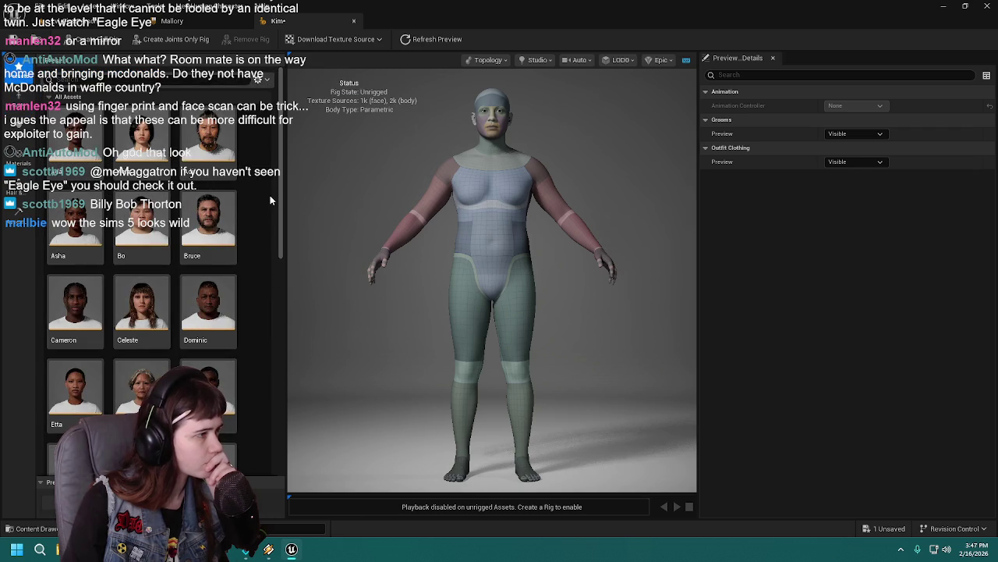
pyautogui.scroll(-3, 270, 197)
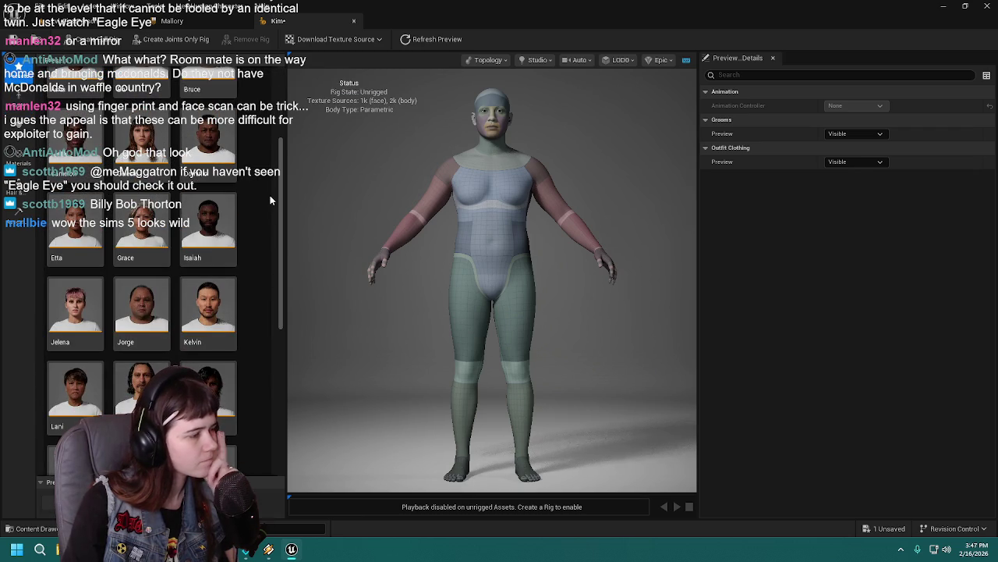
pyautogui.scroll(-5, 261, 210)
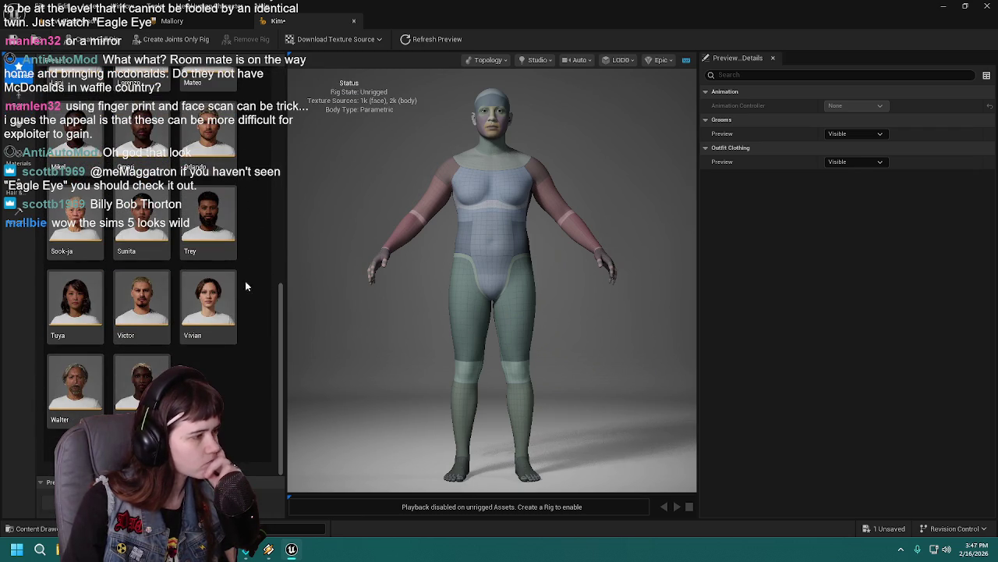
pyautogui.click(220, 304)
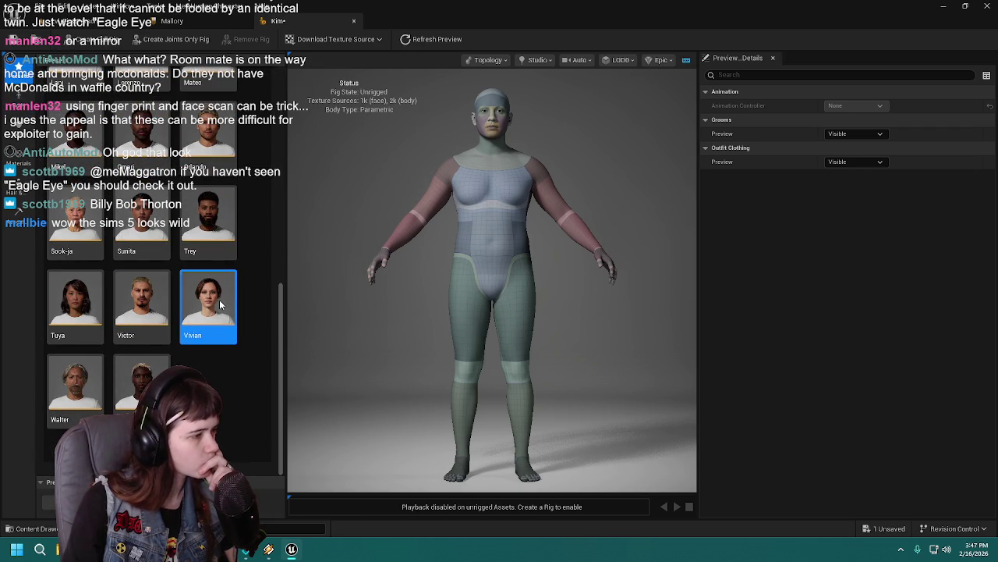
pyautogui.doubleClick(220, 301)
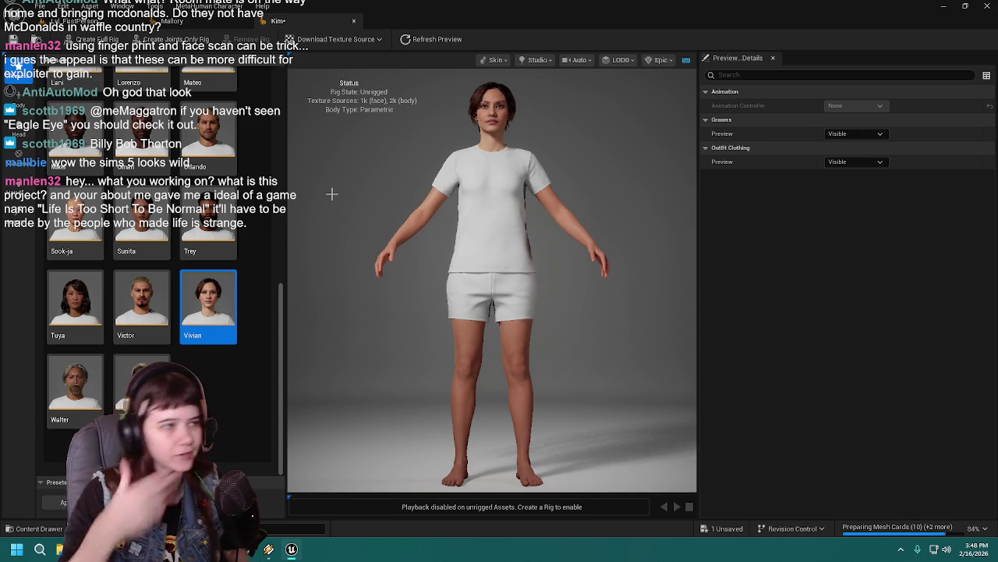
pyautogui.scroll(3, 123, 282)
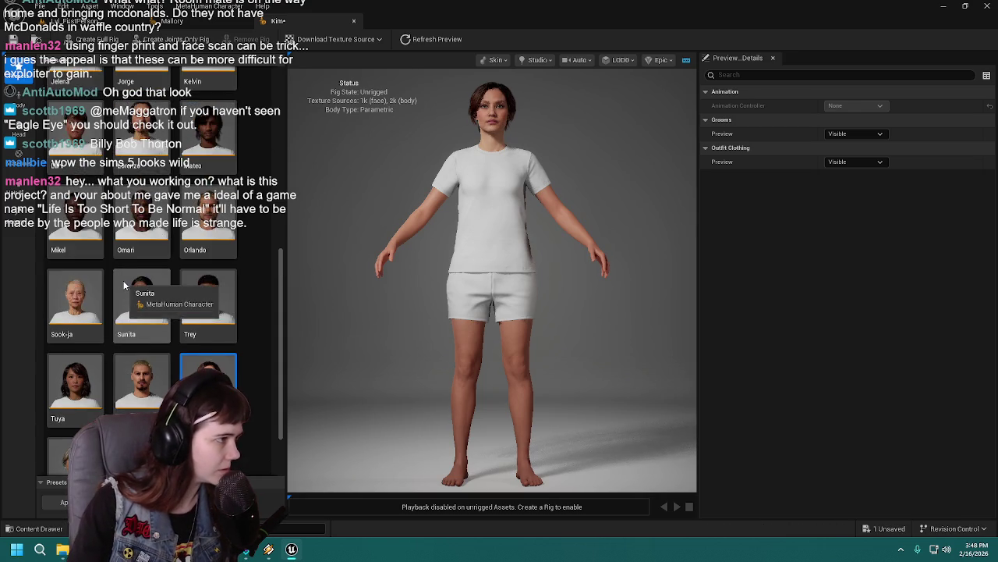
pyautogui.scroll(2, 122, 281)
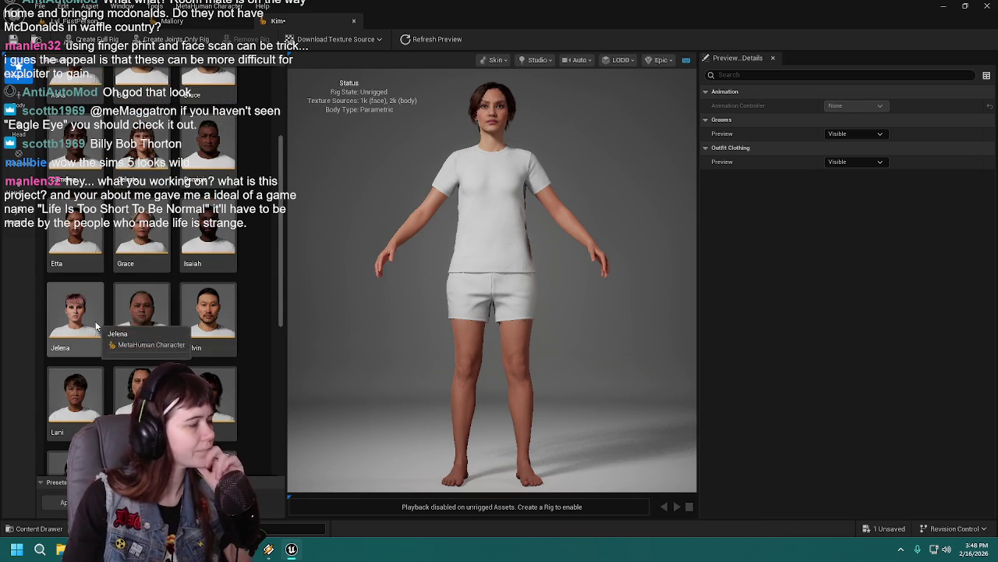
pyautogui.scroll(2, 86, 326)
pyautogui.scroll(1, 123, 323)
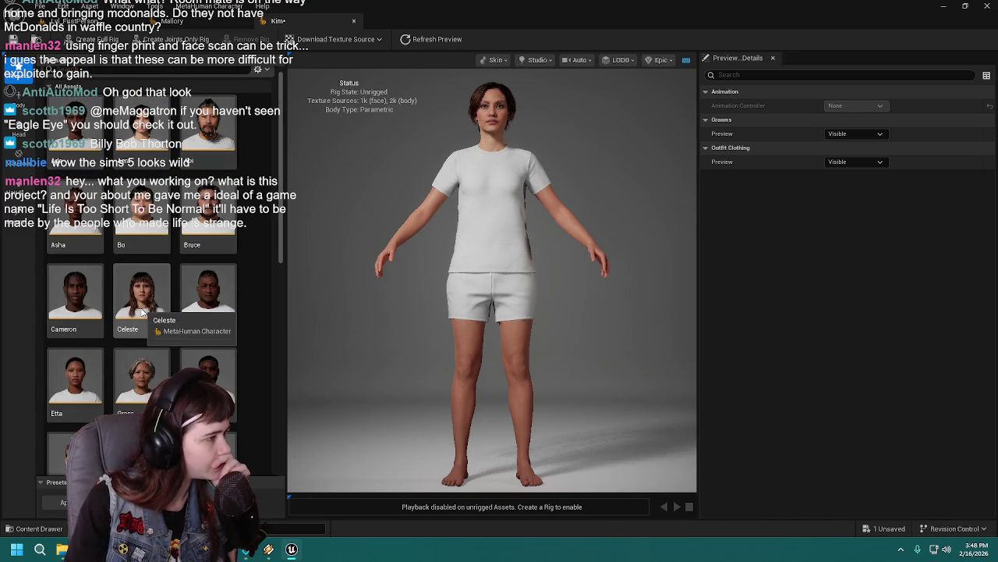
# Reinitialize Kim from the Celeste preset and wait for the hair grooms to load
pyautogui.doubleClick(141, 312)
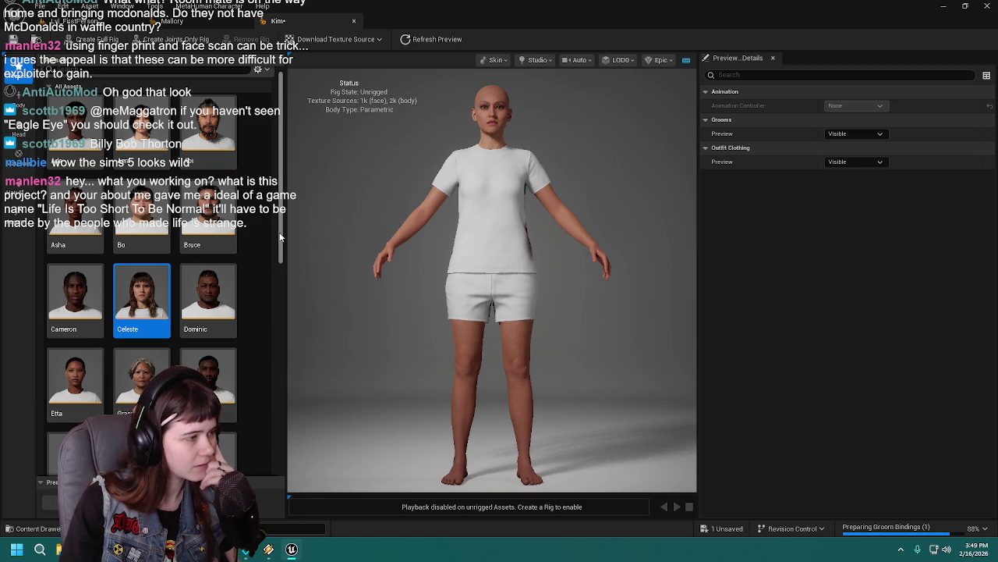
pyautogui.scroll(2, 284, 237)
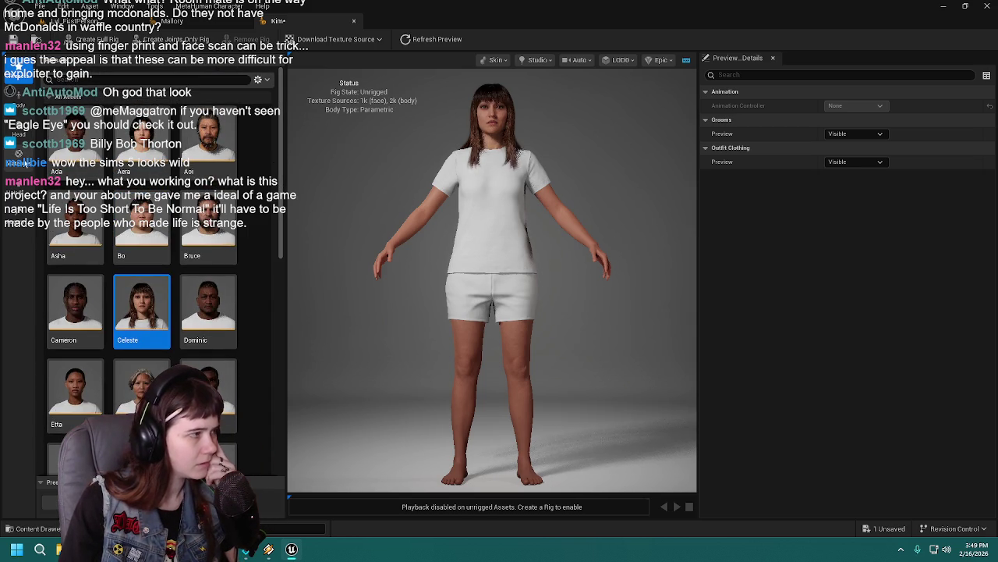
# Return to head blending and scroll down to the face presets
pyautogui.click(17, 131)
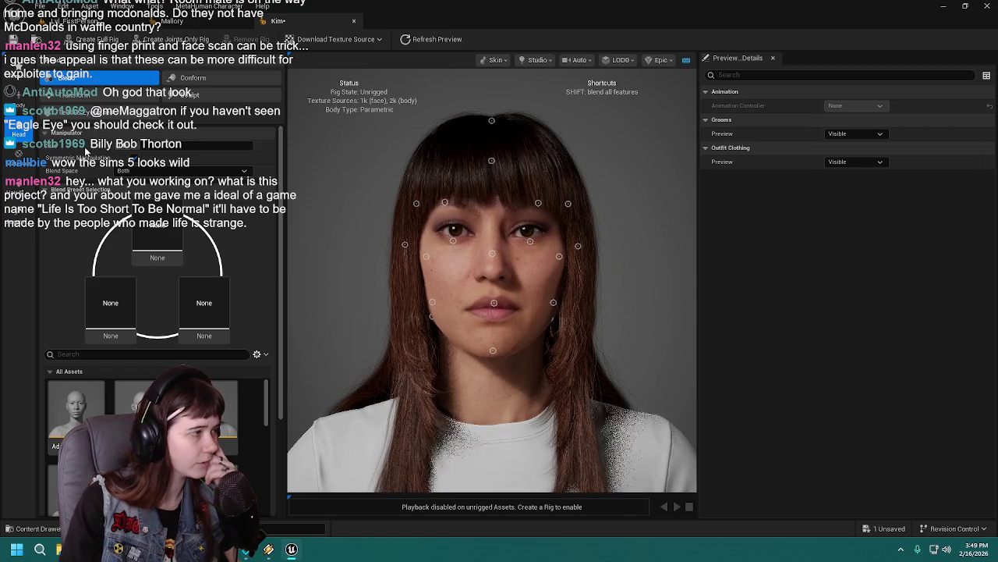
pyautogui.click(20, 131)
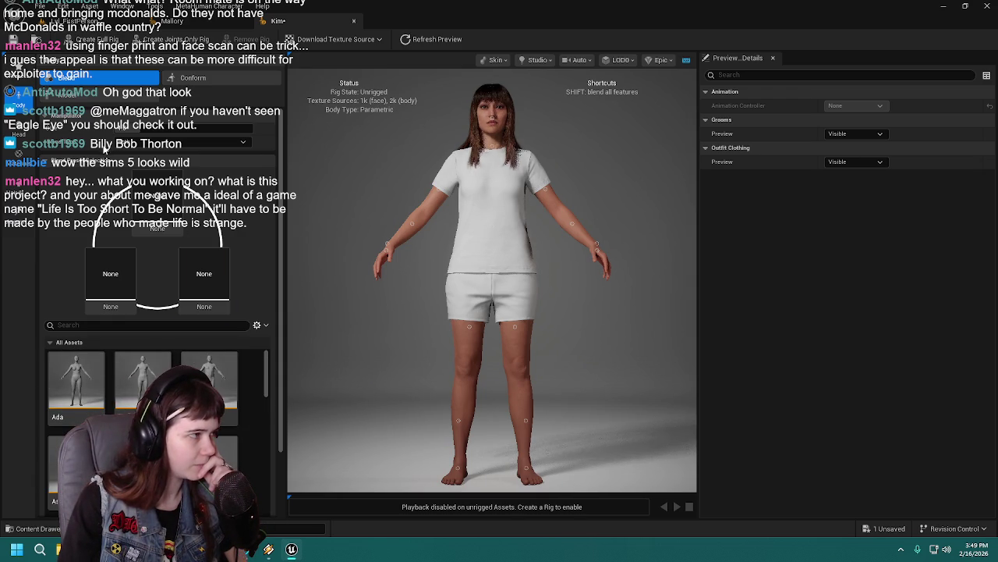
pyautogui.click(19, 134)
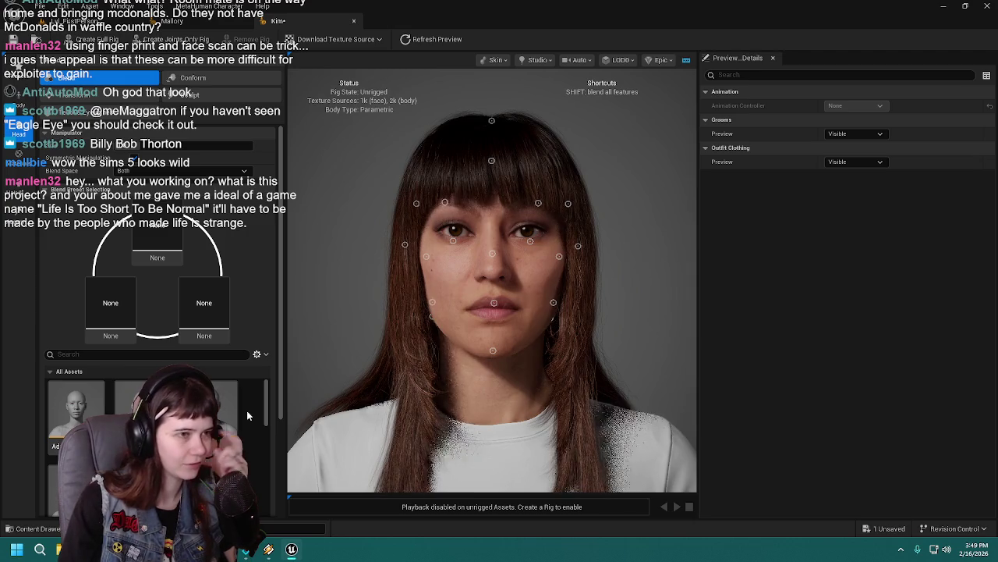
pyautogui.scroll(-2, 156, 436)
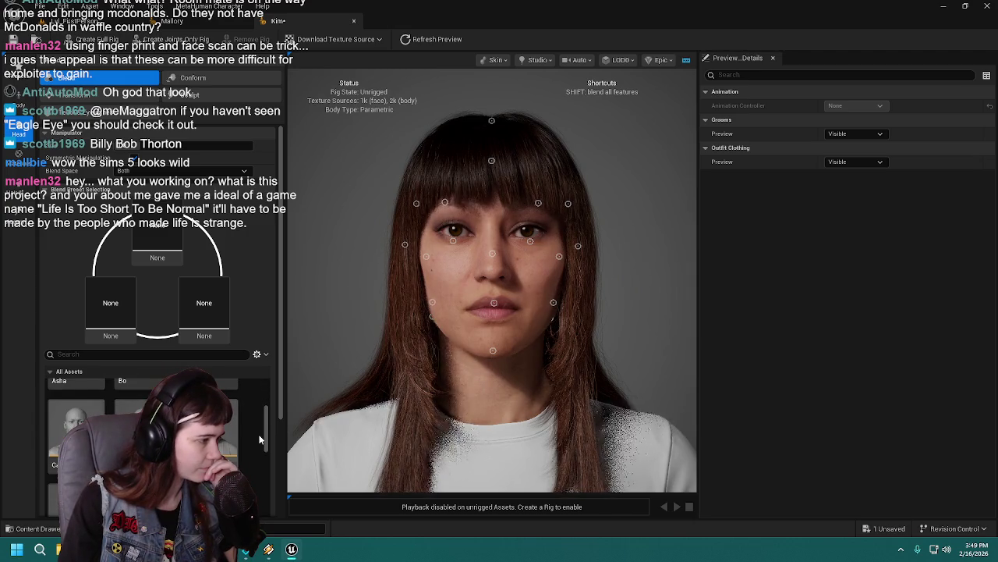
pyautogui.scroll(-2, 259, 435)
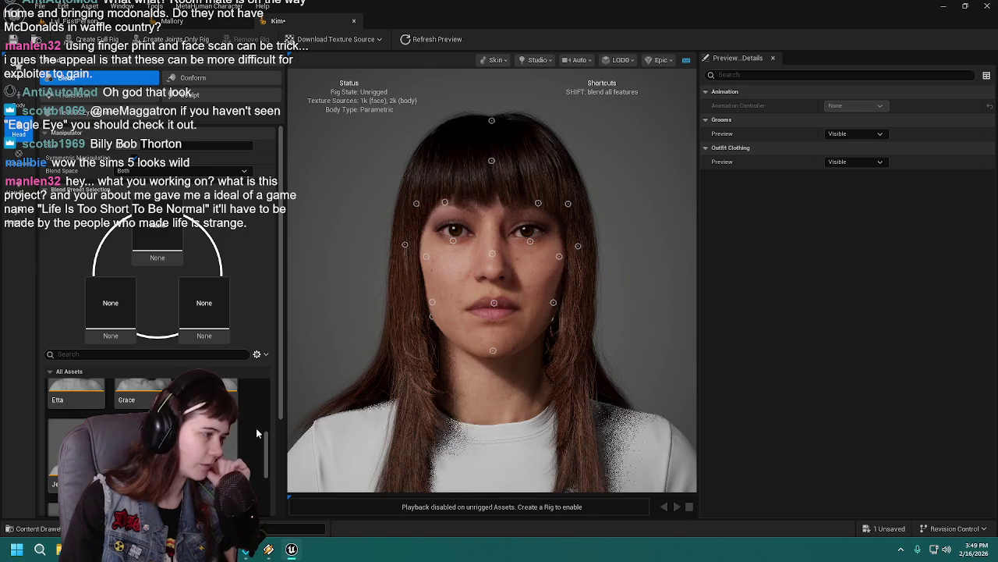
pyautogui.scroll(-2, 258, 435)
pyautogui.scroll(-1, 256, 433)
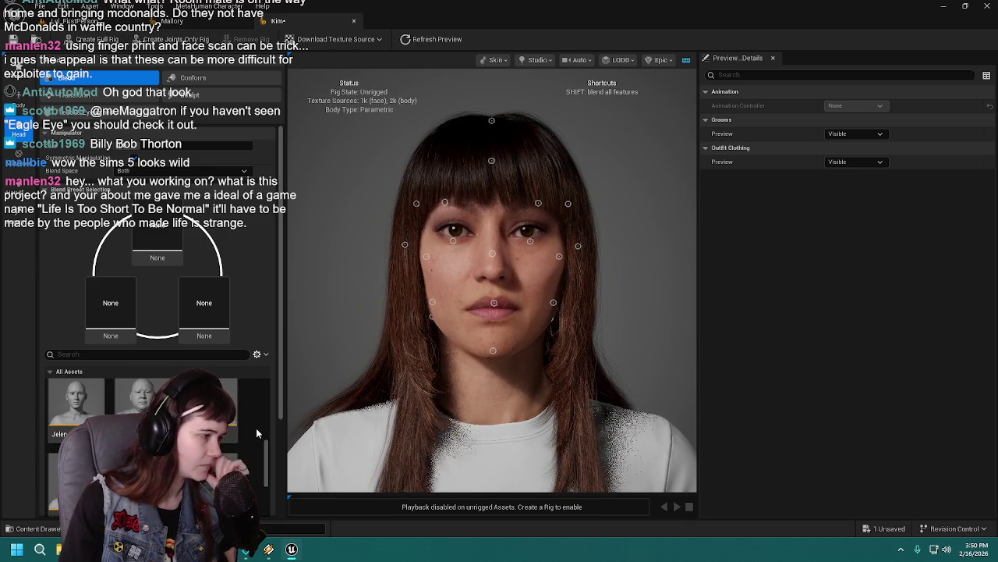
pyautogui.scroll(-2, 257, 433)
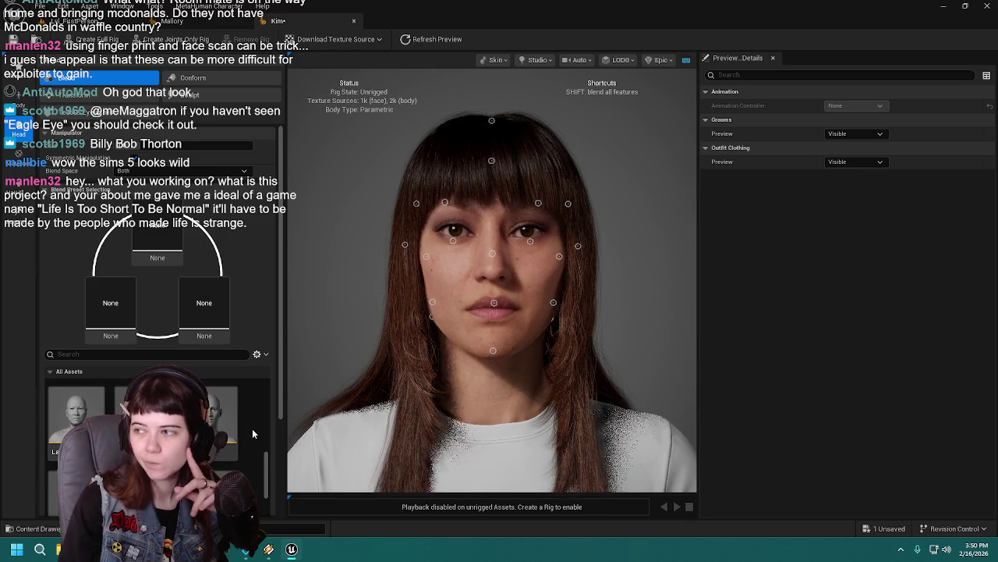
pyautogui.scroll(-2, 252, 433)
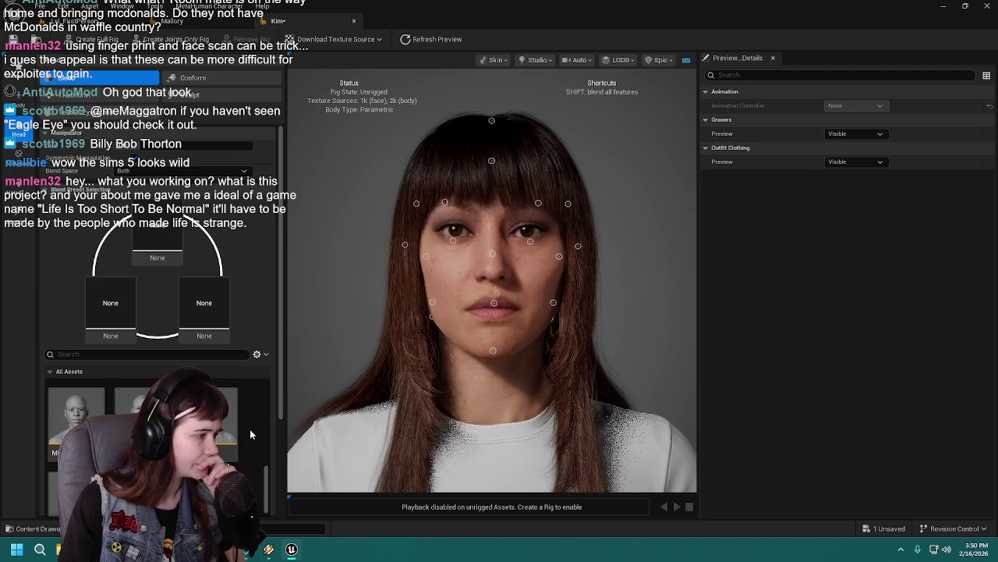
pyautogui.scroll(-4, 250, 435)
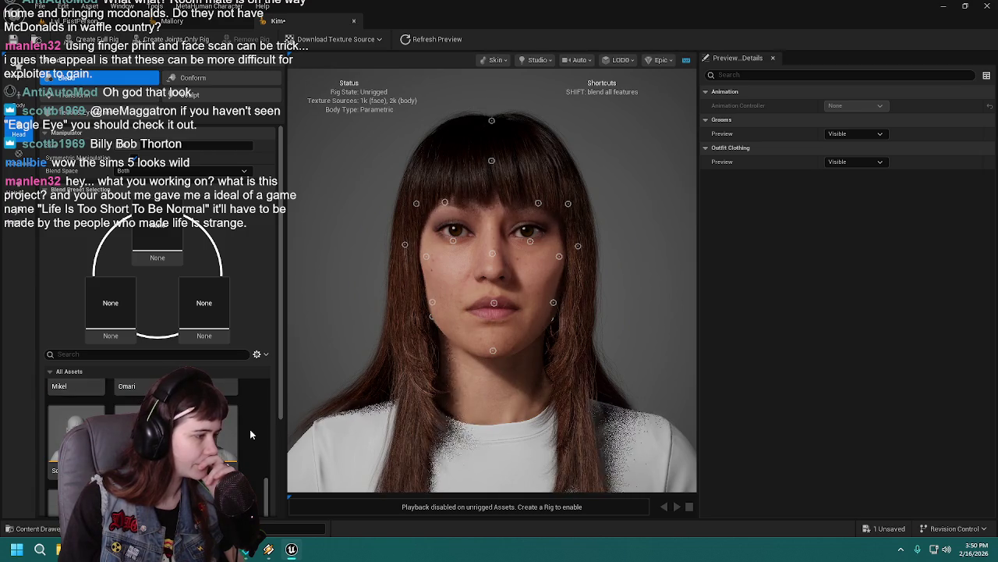
pyautogui.scroll(-2, 251, 435)
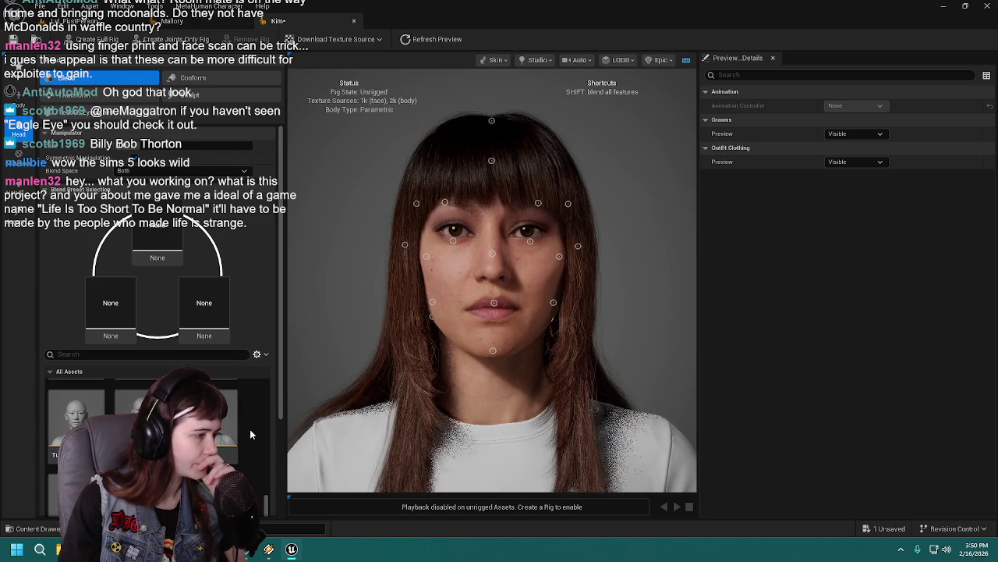
pyautogui.scroll(-1, 250, 435)
# Place Vivian in the left and Sunita in the right face blend slots
pyautogui.moveTo(226, 421)
pyautogui.mouseDown()
pyautogui.moveTo(187, 344)
pyautogui.moveTo(110, 306)
pyautogui.mouseUp()
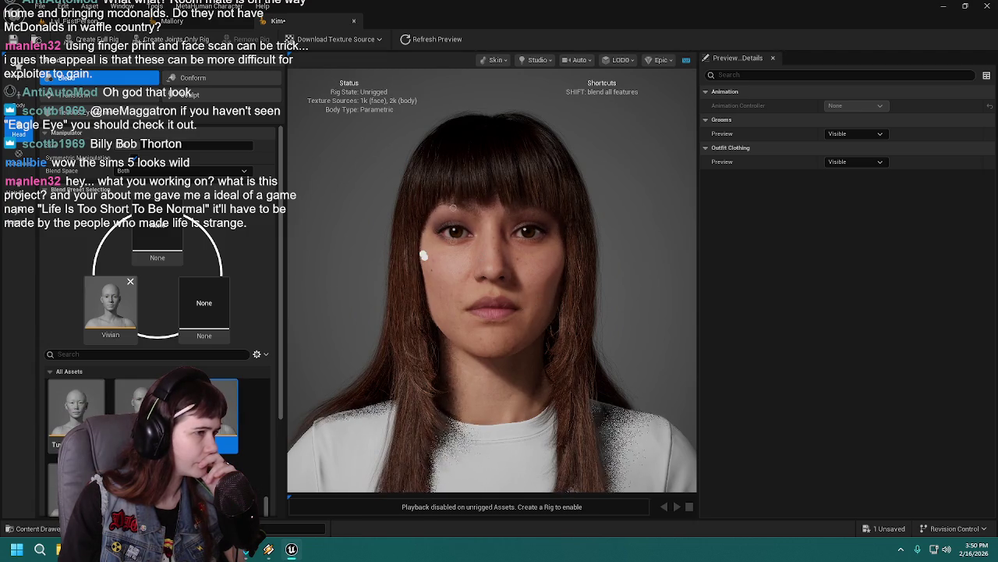
pyautogui.moveTo(295, 268)
pyautogui.mouseDown()
pyautogui.moveTo(374, 268)
pyautogui.moveTo(298, 267)
pyautogui.mouseUp()
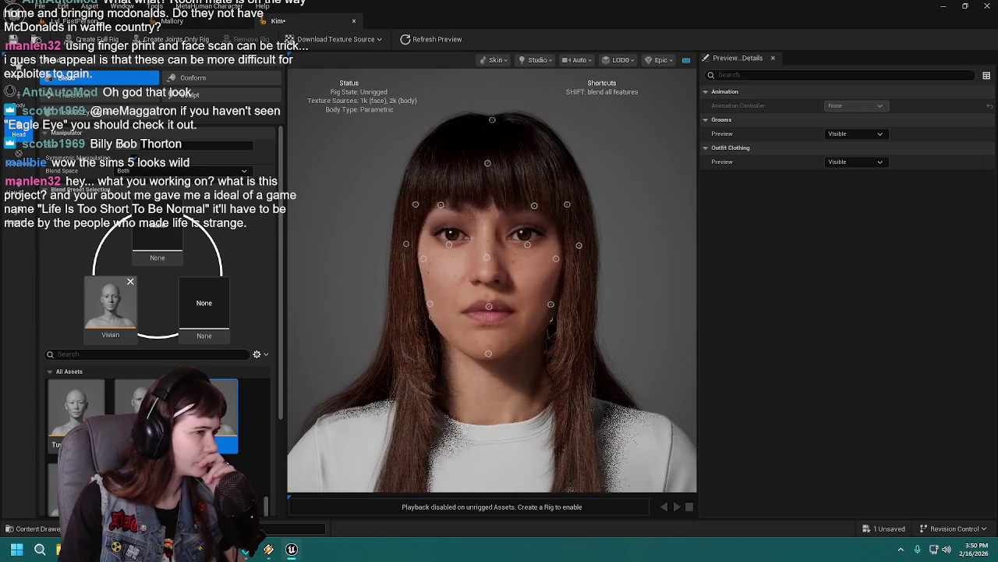
pyautogui.scroll(-1, 140, 436)
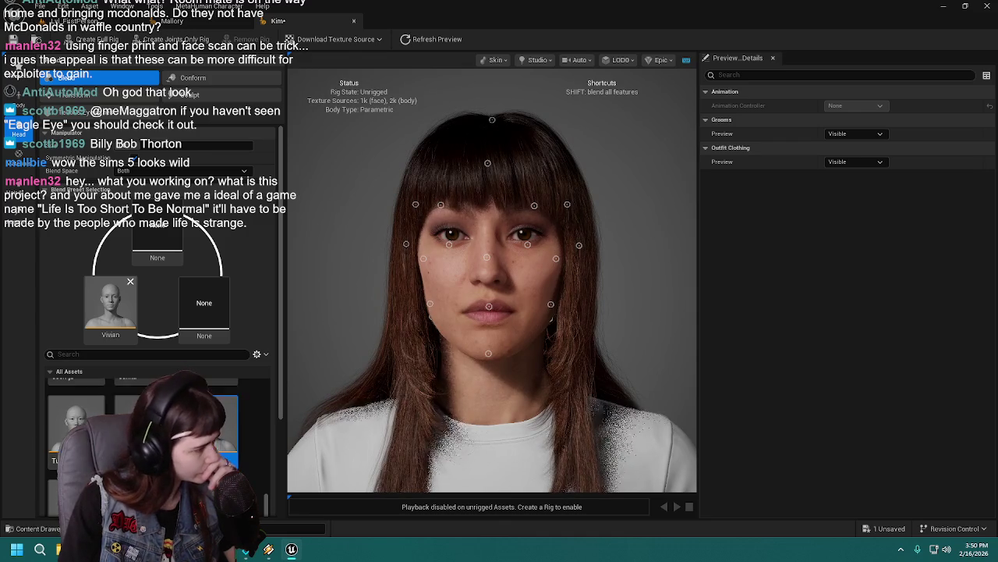
pyautogui.scroll(3, 141, 437)
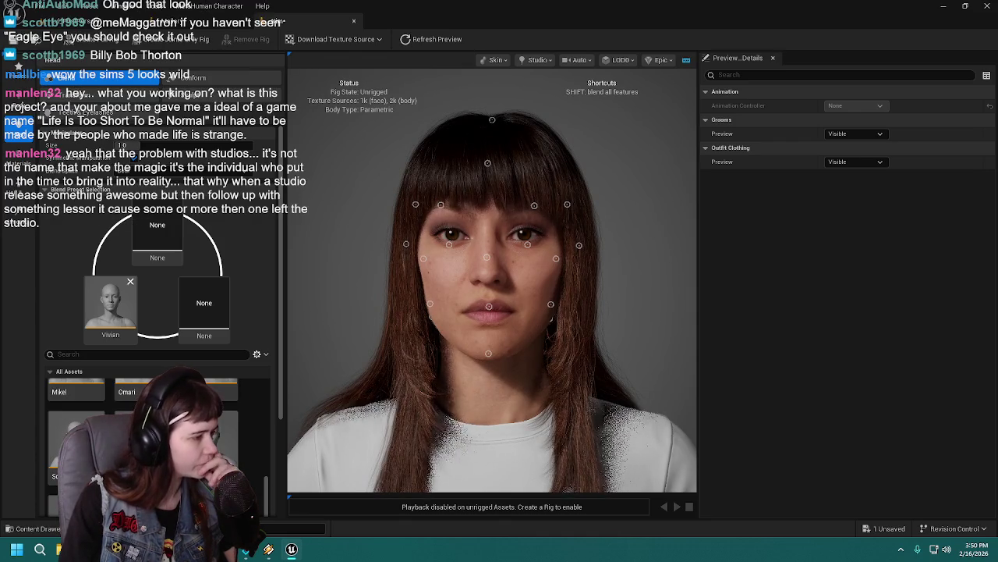
pyautogui.moveTo(143, 444)
pyautogui.mouseDown()
pyautogui.moveTo(234, 300)
pyautogui.moveTo(205, 304)
pyautogui.mouseUp()
# Place Celeste in the top face blend slot and view the blended head
pyautogui.scroll(1, 140, 437)
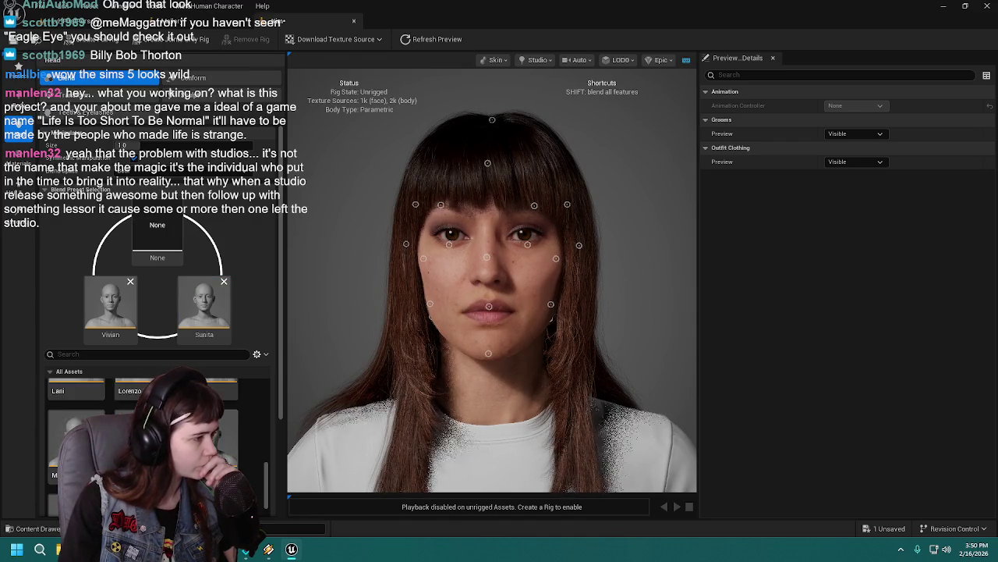
pyautogui.scroll(1, 140, 437)
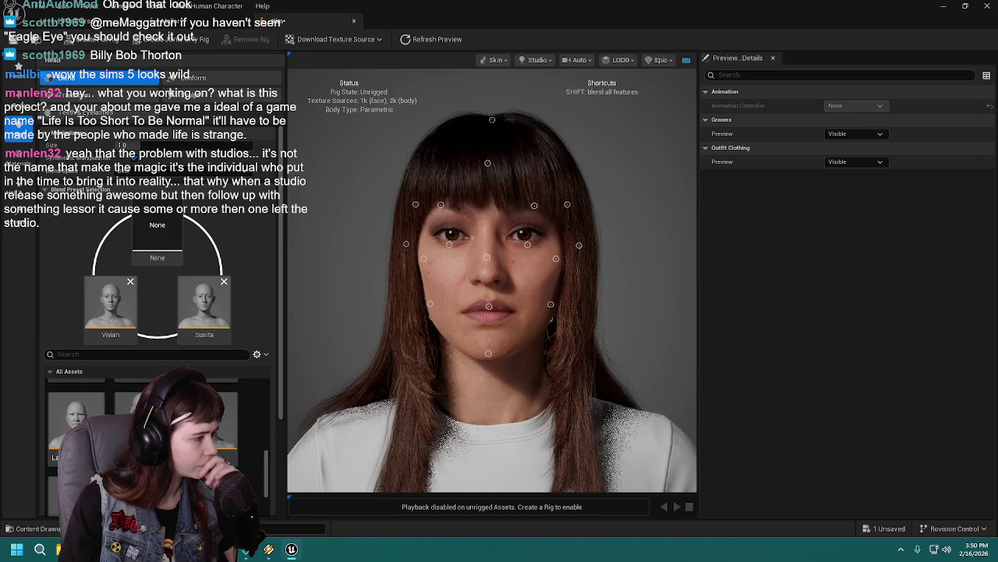
pyautogui.scroll(2, 140, 437)
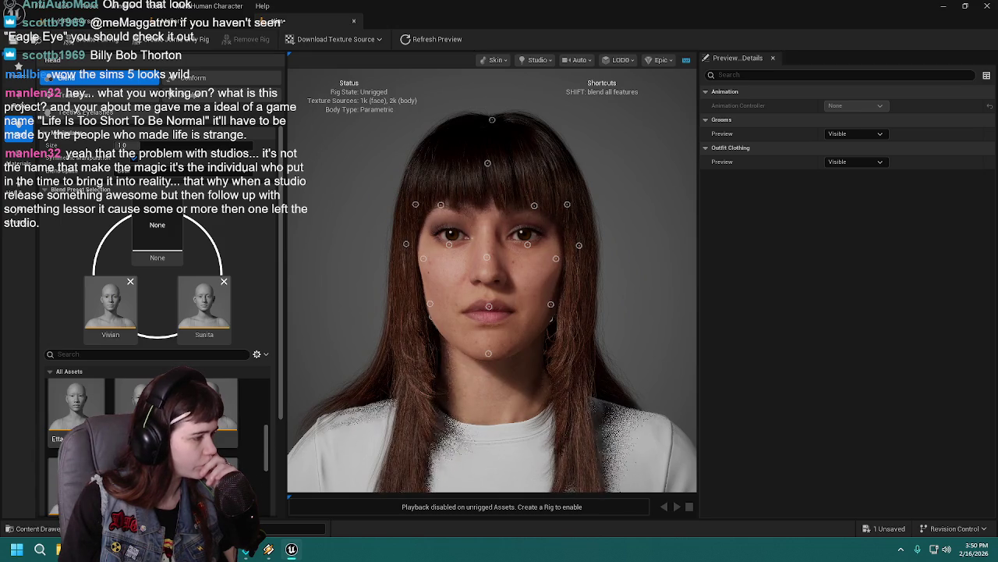
pyautogui.scroll(3, 140, 437)
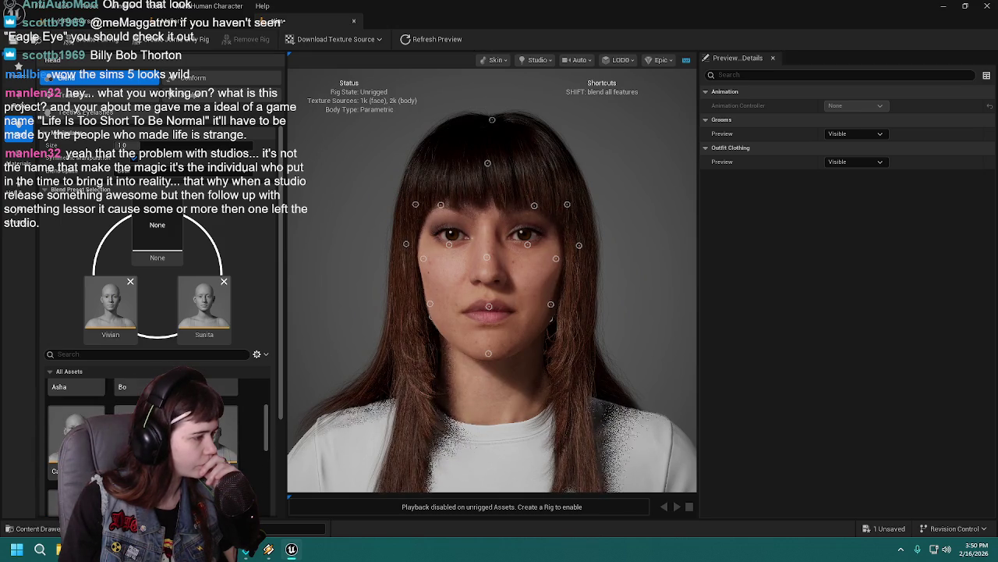
pyautogui.scroll(2, 140, 437)
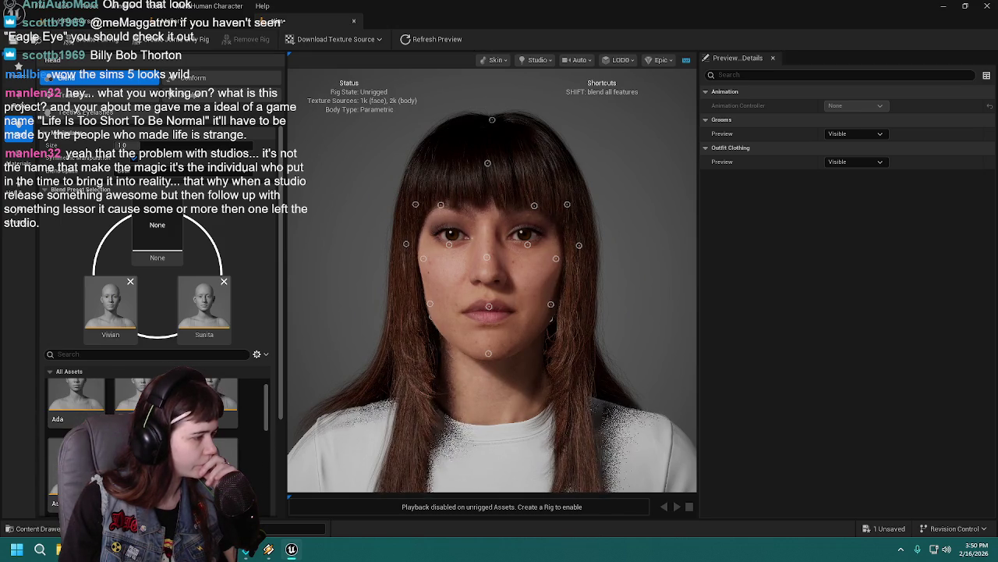
pyautogui.scroll(1, 141, 436)
pyautogui.scroll(-2, 140, 436)
pyautogui.scroll(-1, 141, 437)
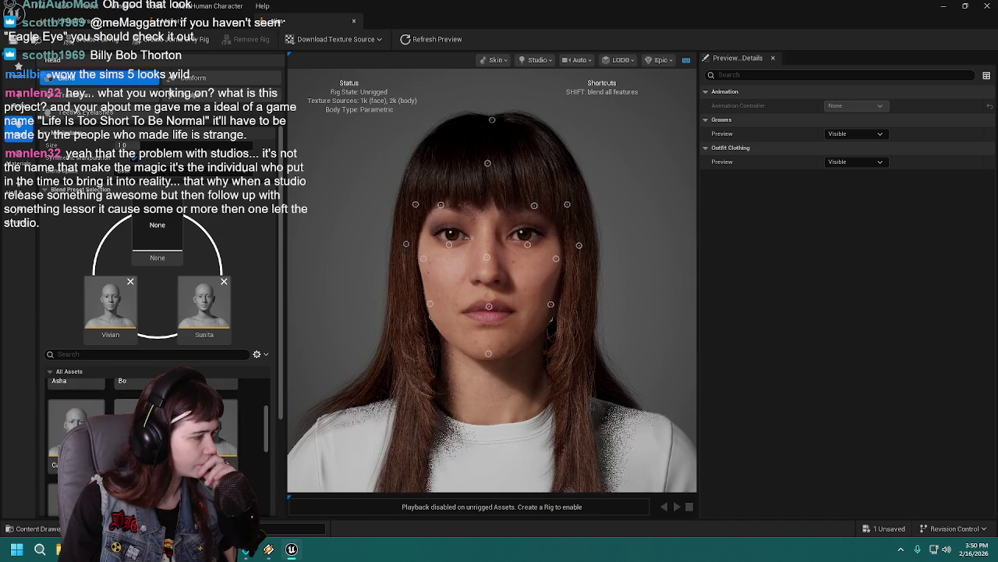
pyautogui.moveTo(180, 421); pyautogui.dragTo(157, 234)
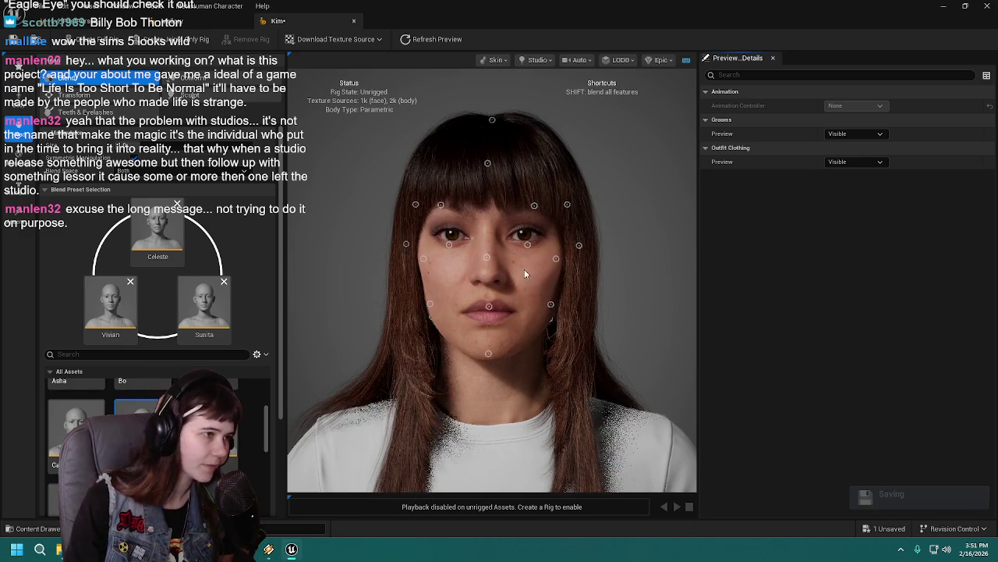
pyautogui.moveTo(626, 276); pyautogui.dragTo(641, 276)
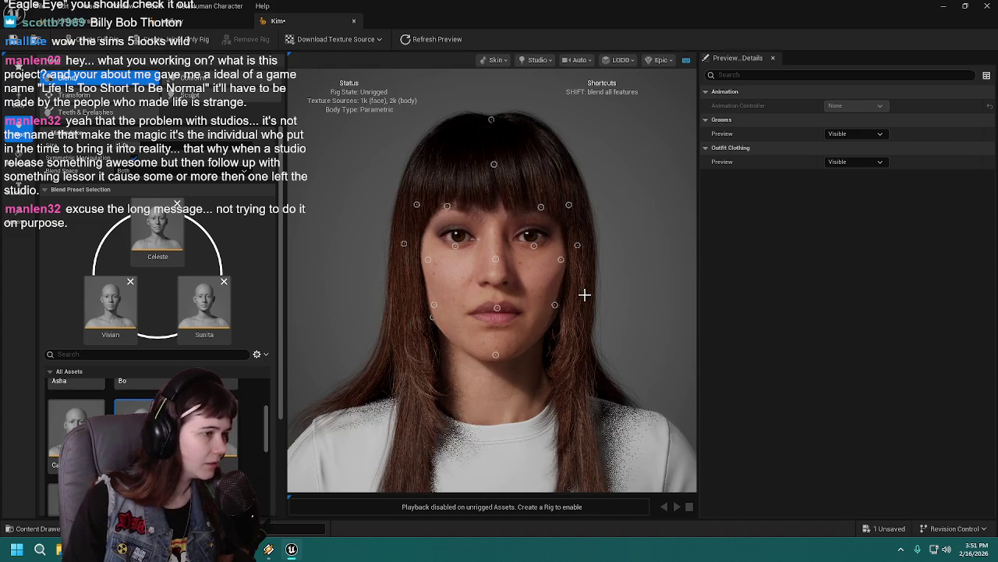
pyautogui.click(534, 244)
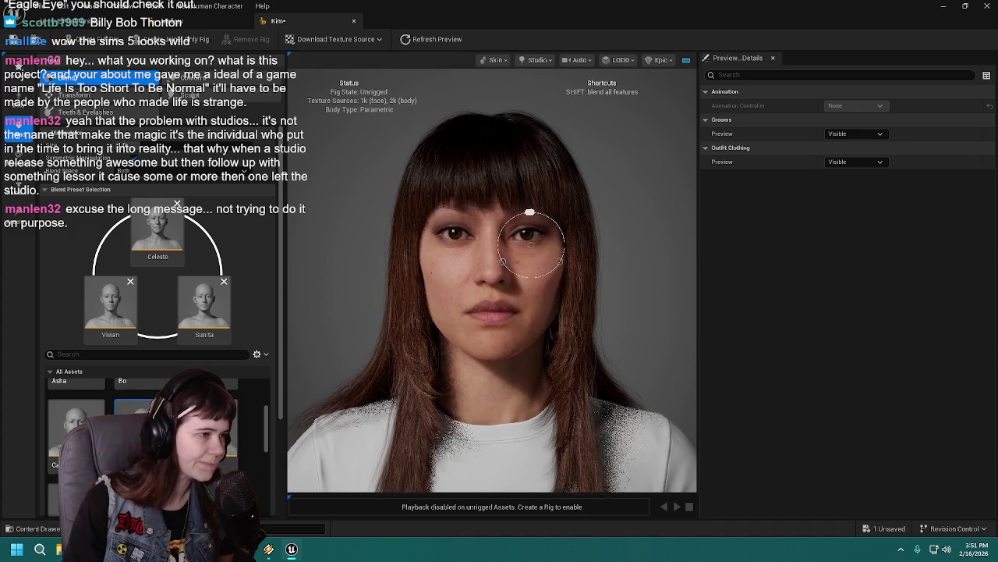
pyautogui.click(668, 375)
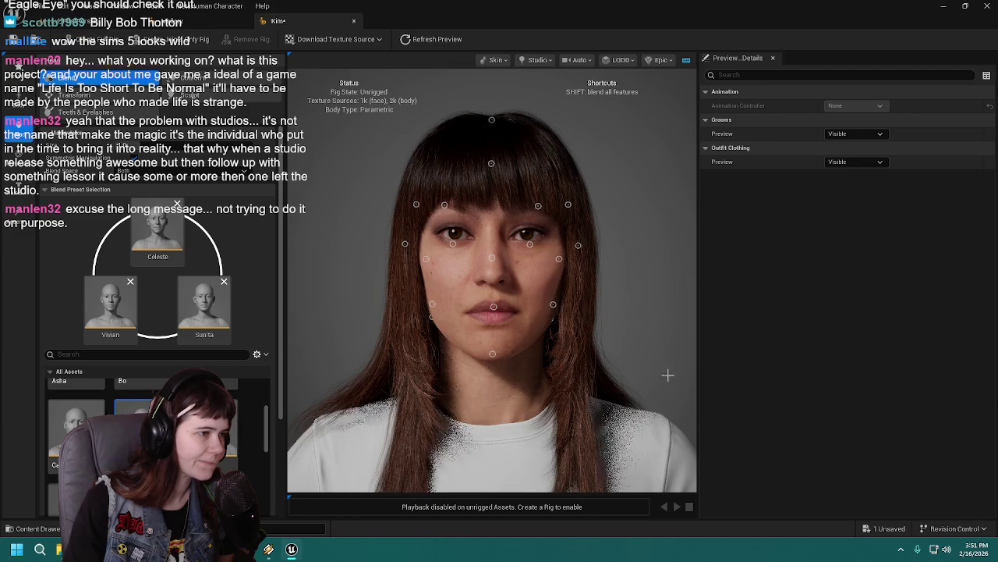
pyautogui.click(530, 244)
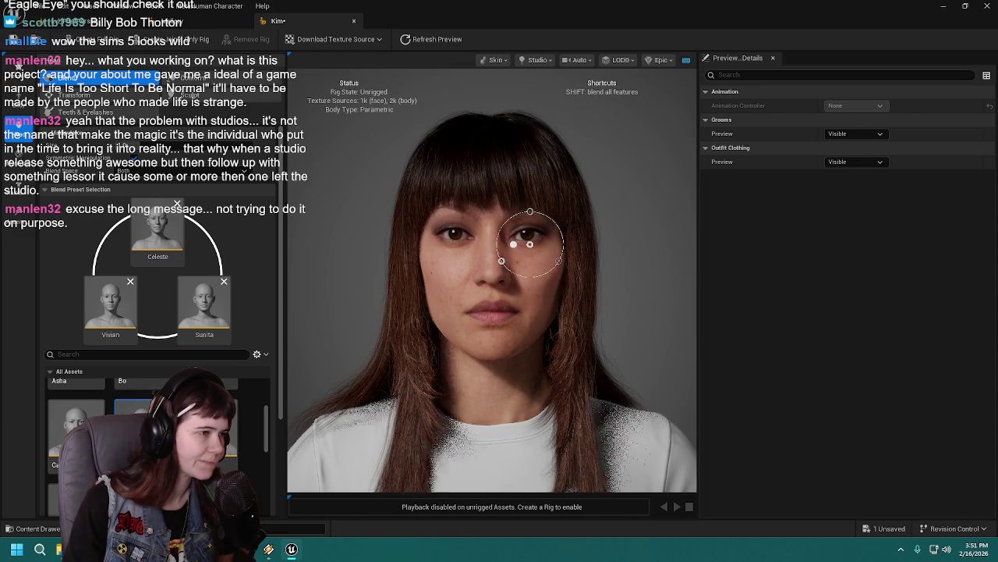
pyautogui.click(502, 288)
pyautogui.click(494, 306)
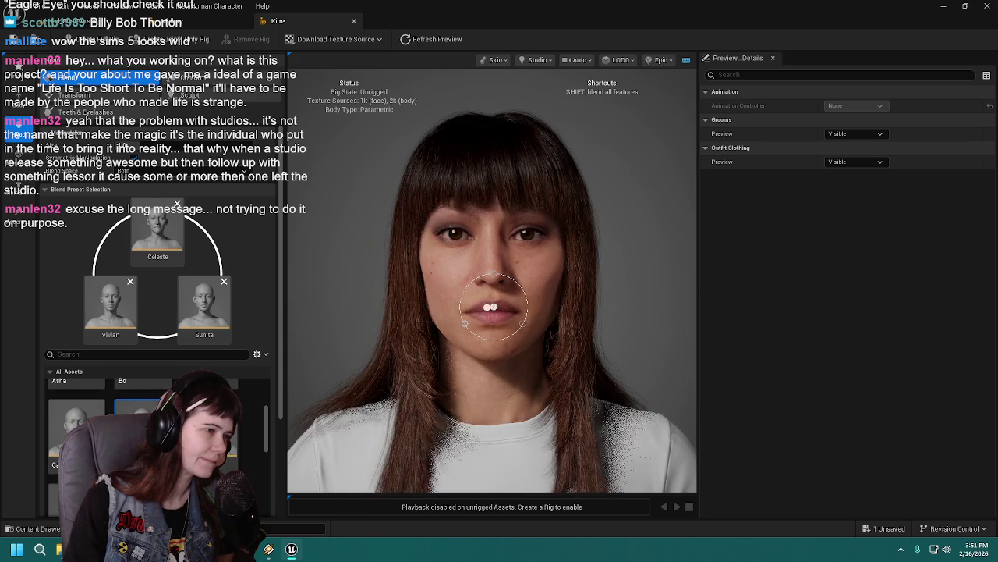
pyautogui.moveTo(346, 296)
pyautogui.mouseDown()
pyautogui.moveTo(453, 300)
pyautogui.moveTo(358, 298)
pyautogui.moveTo(480, 327)
pyautogui.mouseUp()
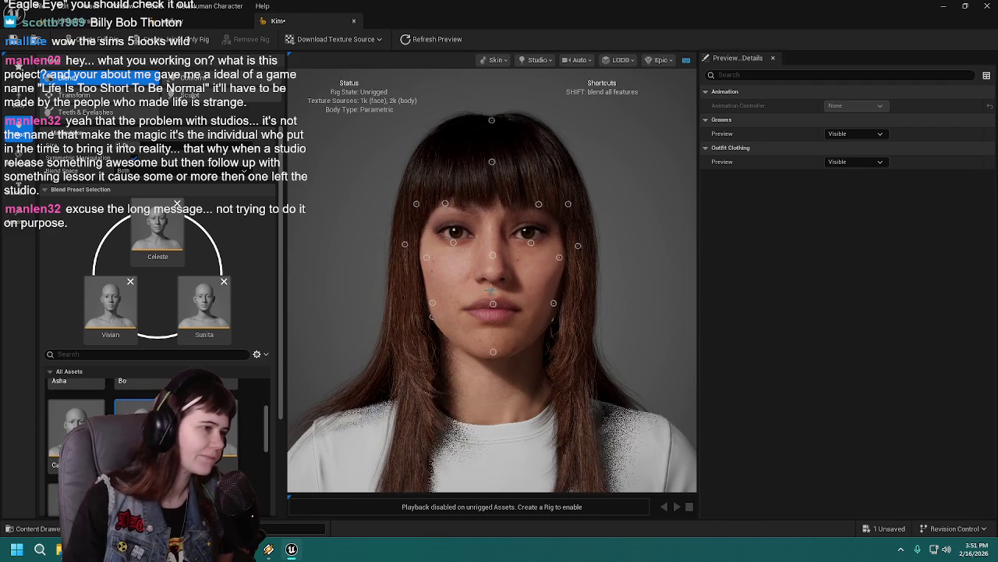
pyautogui.click(494, 303)
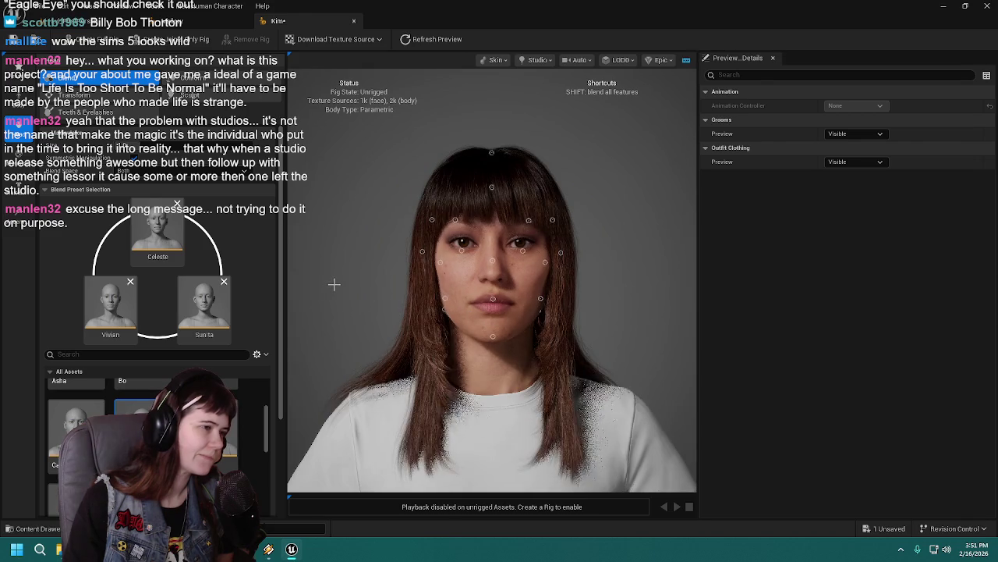
pyautogui.moveTo(333, 285)
pyautogui.mouseDown()
pyautogui.moveTo(437, 285)
pyautogui.moveTo(327, 285)
pyautogui.mouseUp()
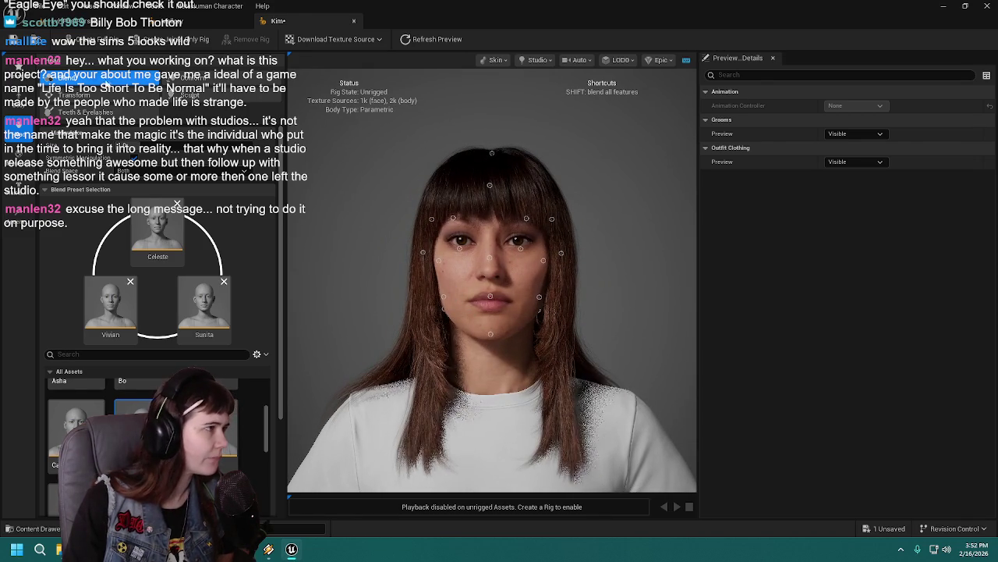
pyautogui.hotkey('ctrl', 's')
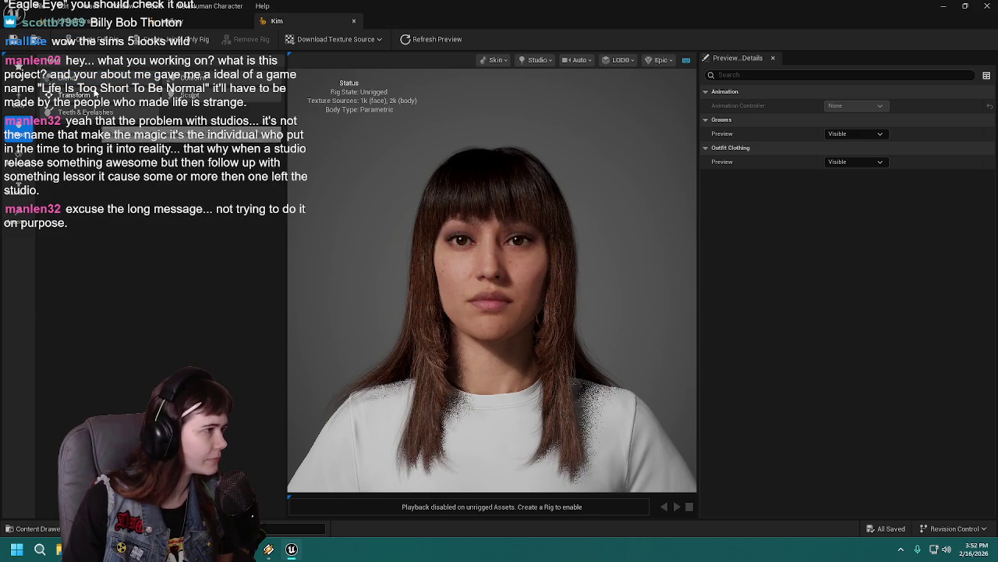
# Look over Kim's skin settings panel
pyautogui.click(17, 166)
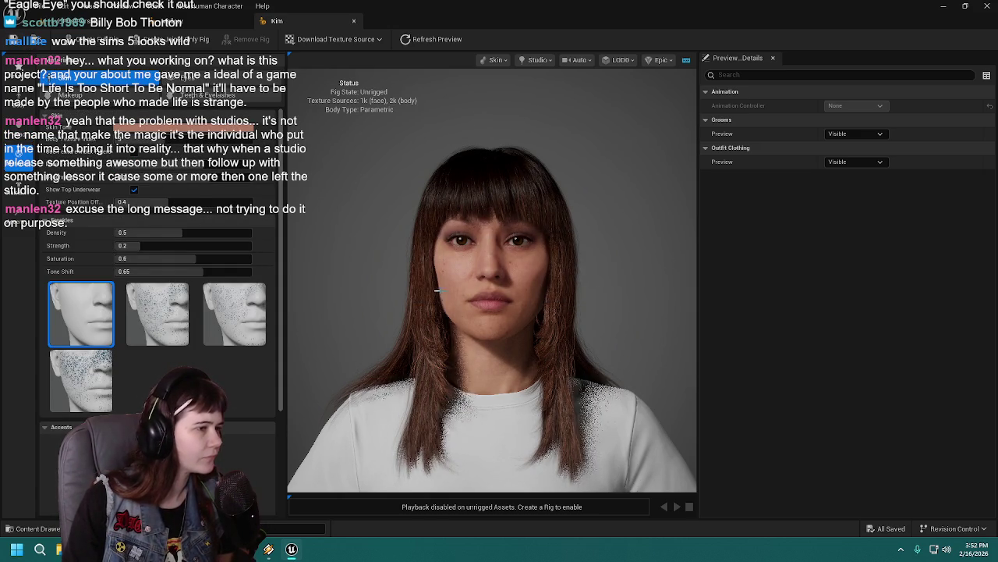
pyautogui.scroll(-5, 380, 319)
pyautogui.scroll(5, 380, 319)
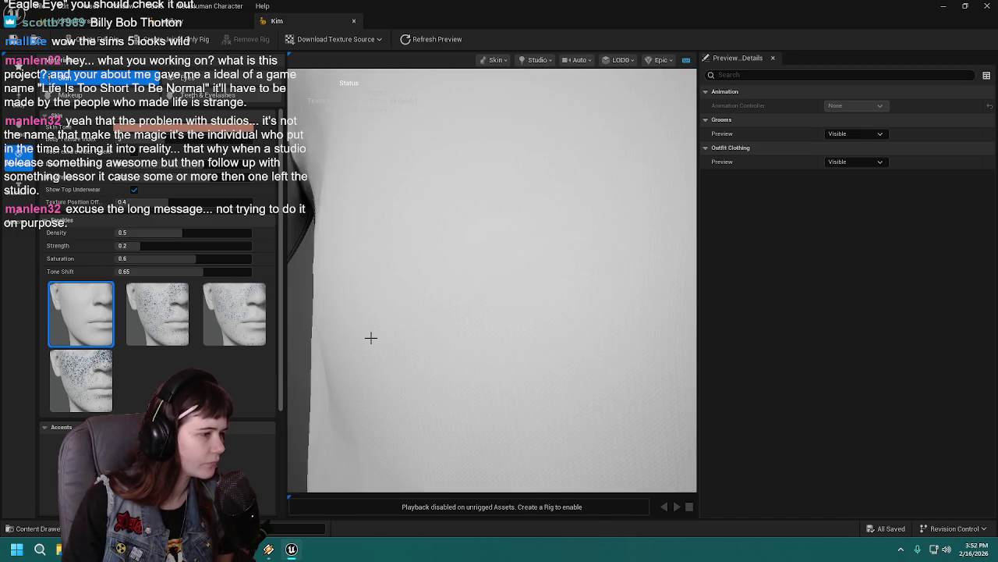
pyautogui.scroll(-5, 380, 330)
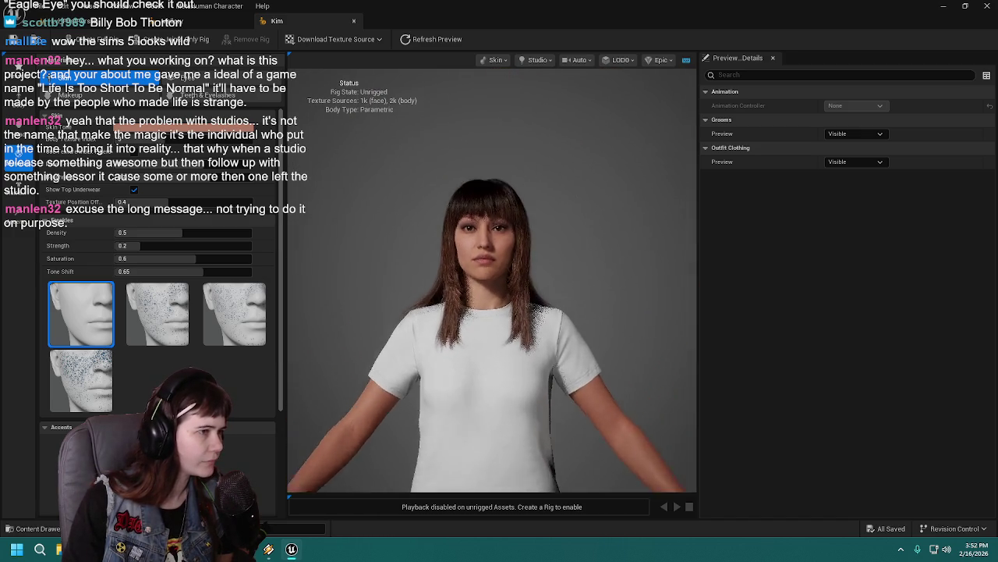
pyautogui.scroll(8, 435, 265)
pyautogui.scroll(-8, 386, 326)
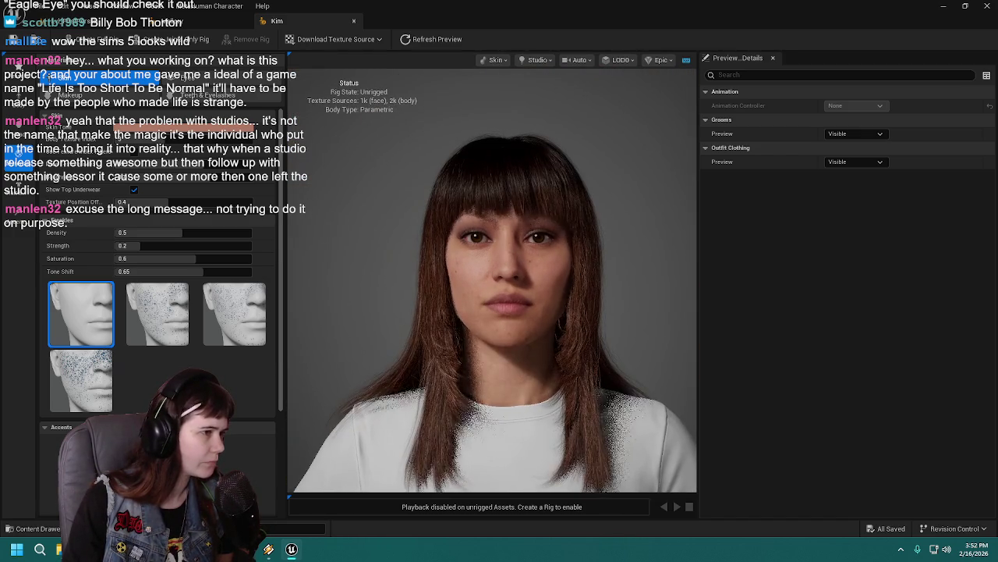
# Browse the hair grooms and give Kim the Long Straight hairstyle
pyautogui.click(14, 186)
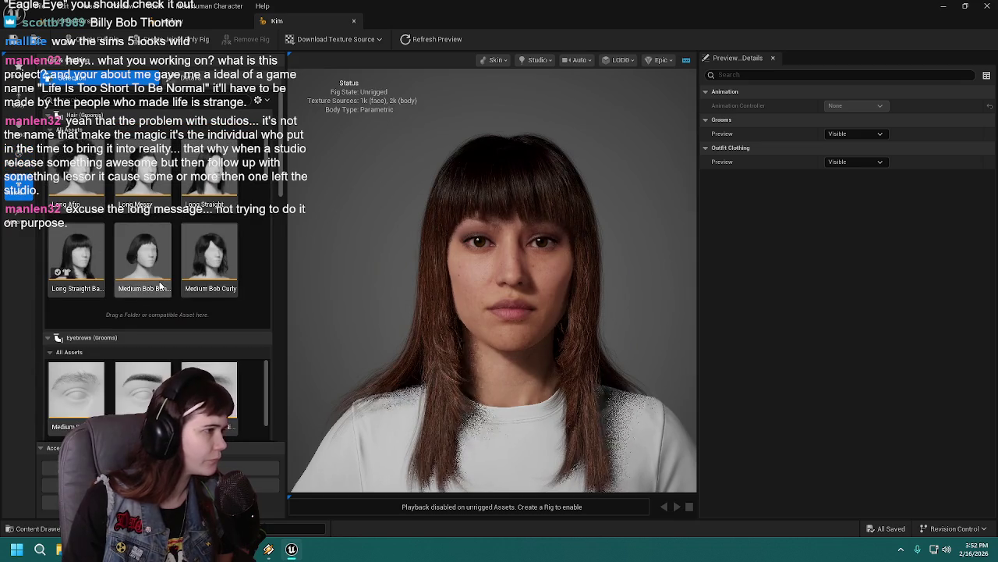
pyautogui.scroll(-2, 219, 242)
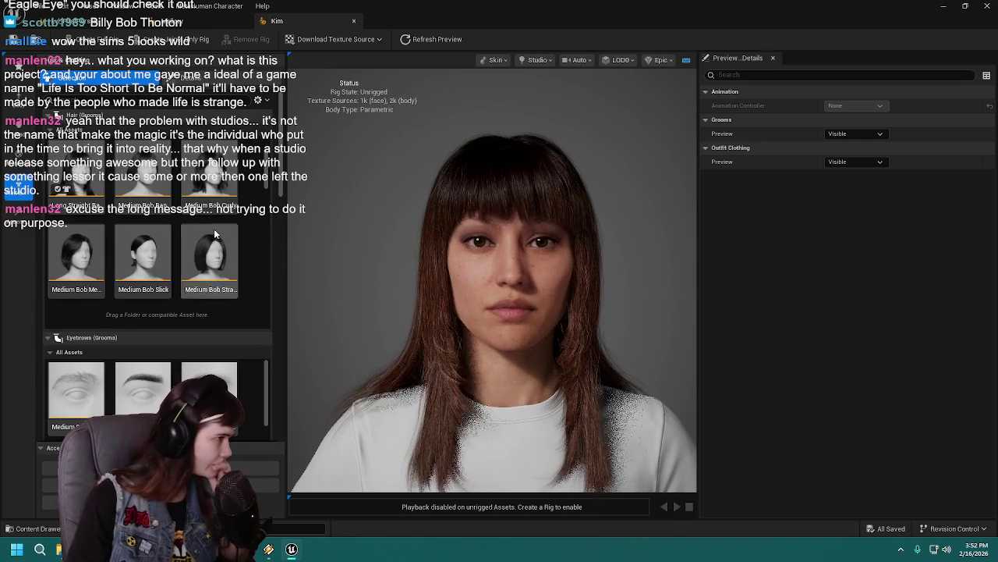
pyautogui.scroll(-2, 215, 230)
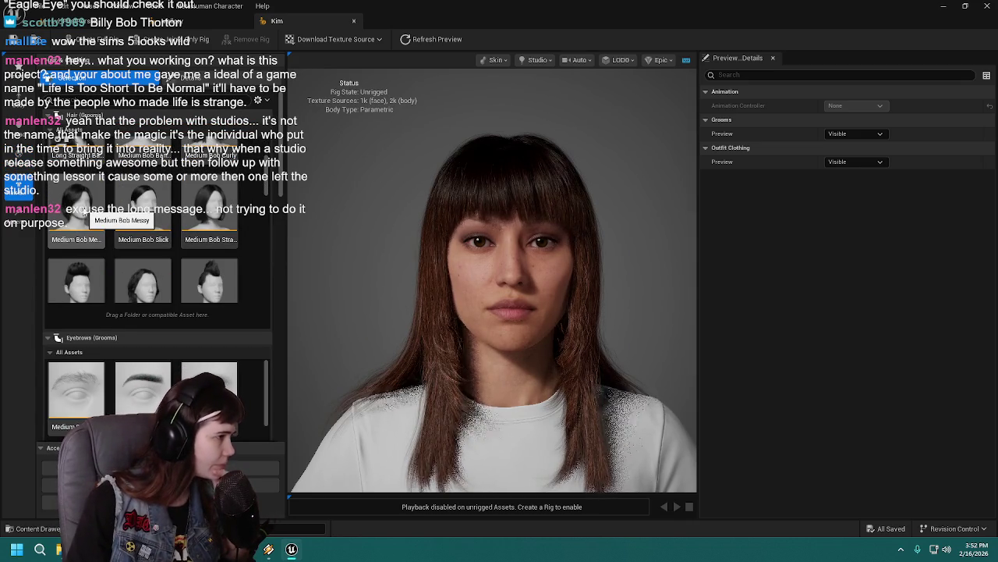
pyautogui.scroll(2, 195, 218)
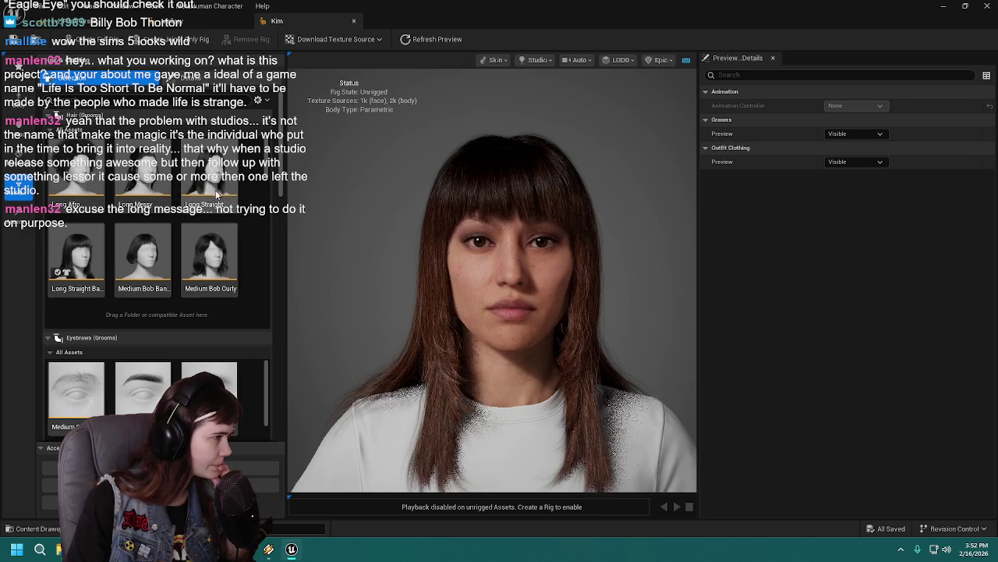
pyautogui.scroll(-4, 207, 222)
pyautogui.scroll(3, 195, 239)
pyautogui.click(207, 191)
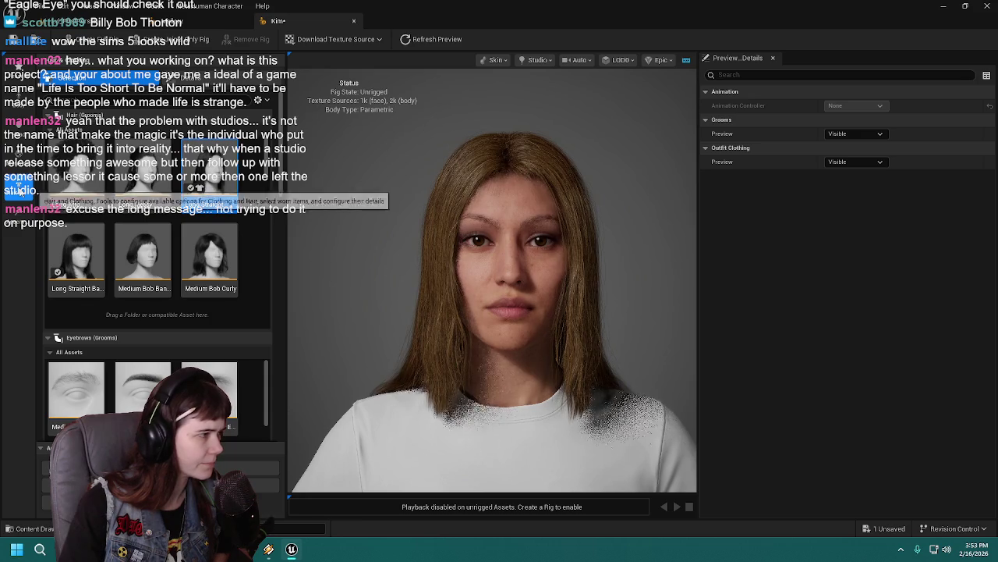
pyautogui.click(18, 158)
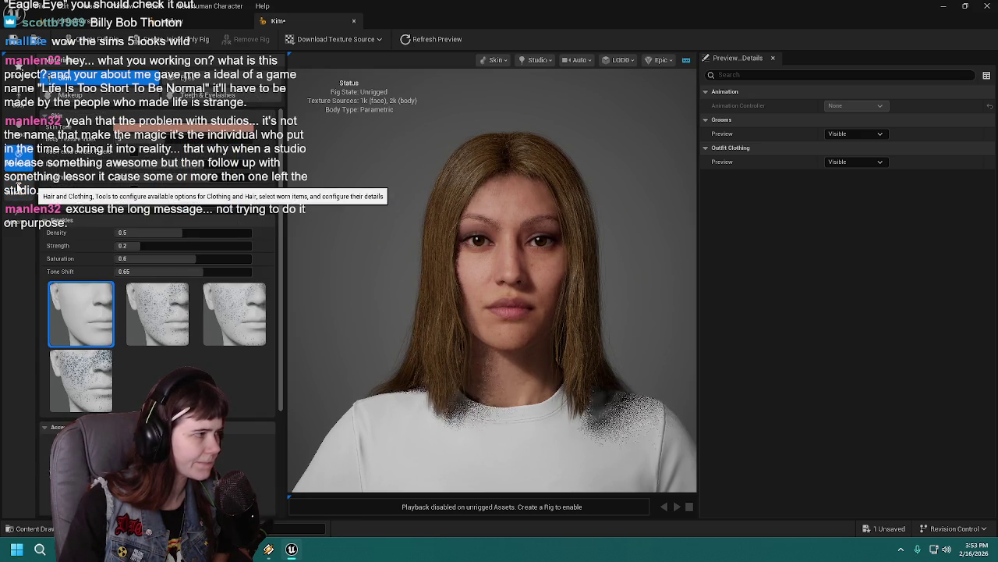
# Set Kim's Skin Tone to U 0.22, V 0.49 in the skin tone picker
pyautogui.click(19, 192)
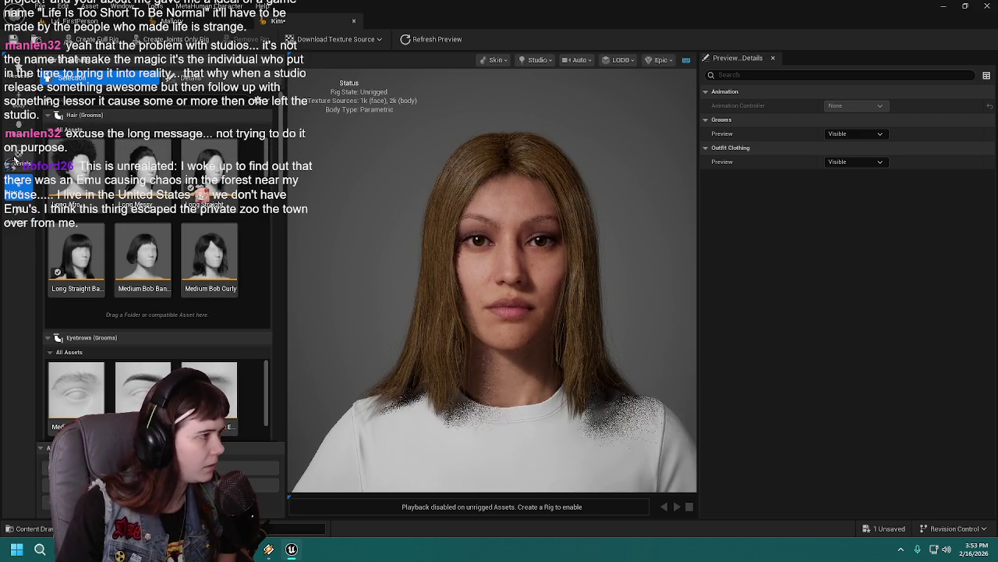
pyautogui.click(148, 86)
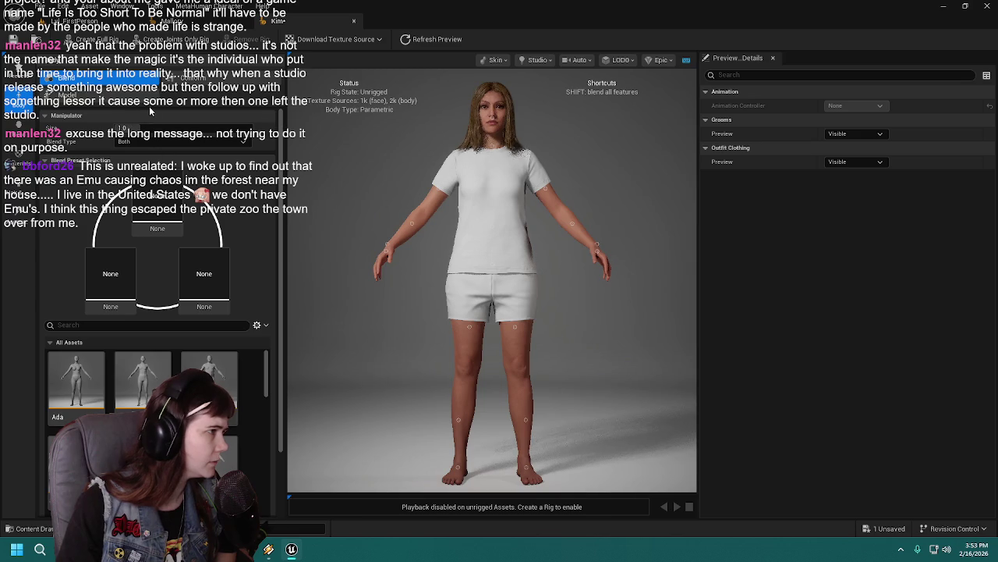
pyautogui.click(67, 78)
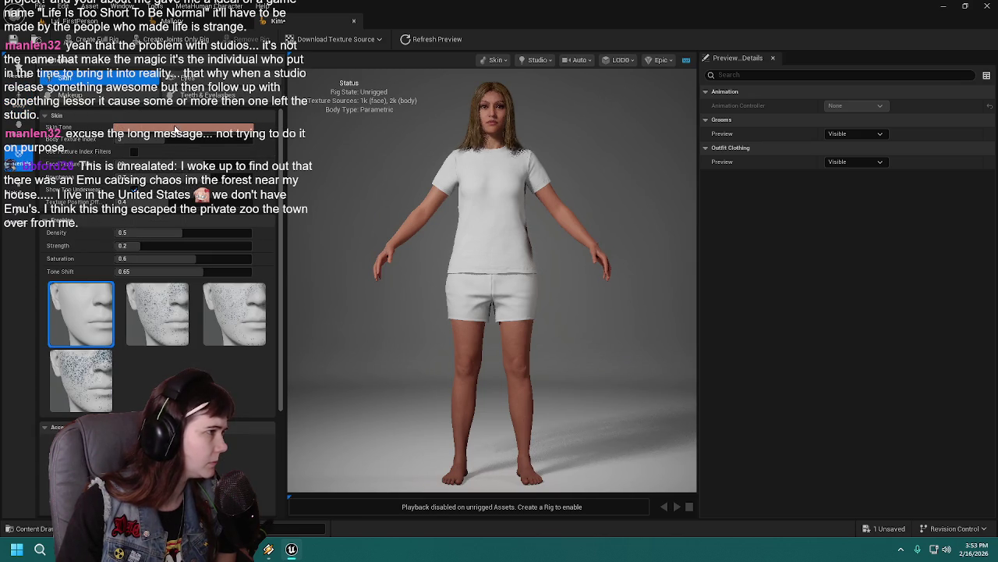
pyautogui.click(156, 129)
pyautogui.moveTo(258, 199); pyautogui.dragTo(232, 186)
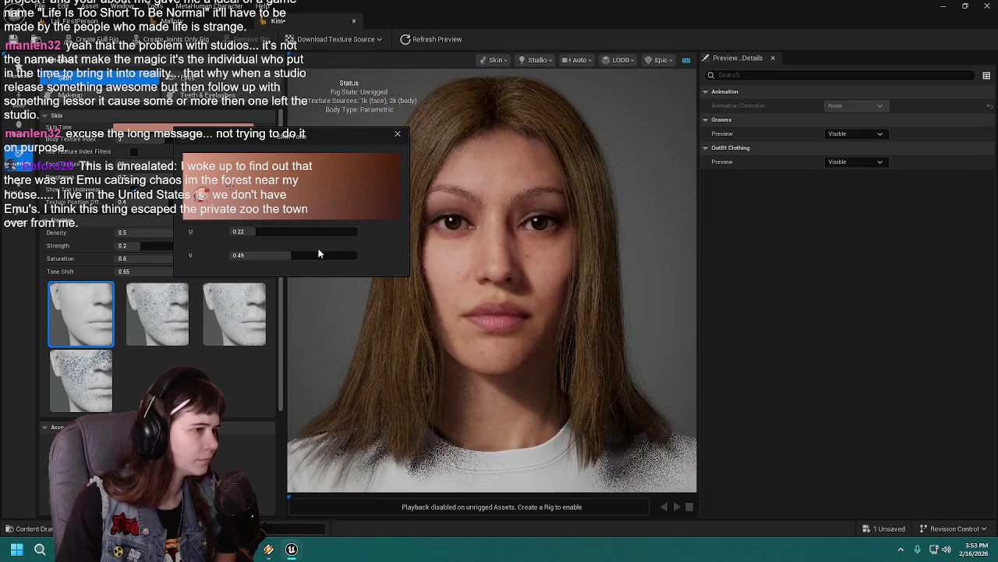
# Close the Skin Tone picker, keeping the U 0.22, V 0.49 tone
pyautogui.click(396, 134)
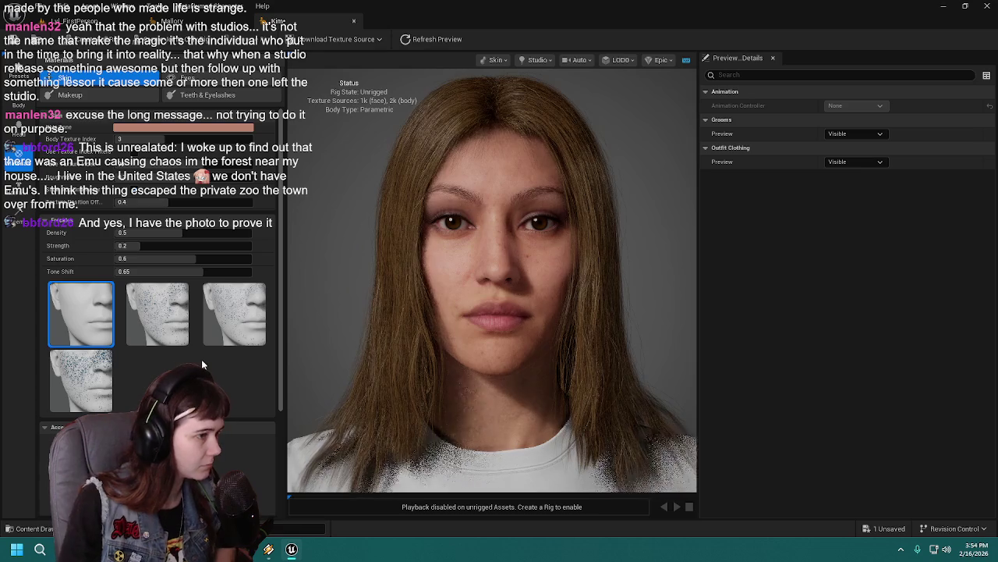
pyautogui.scroll(-1, 193, 364)
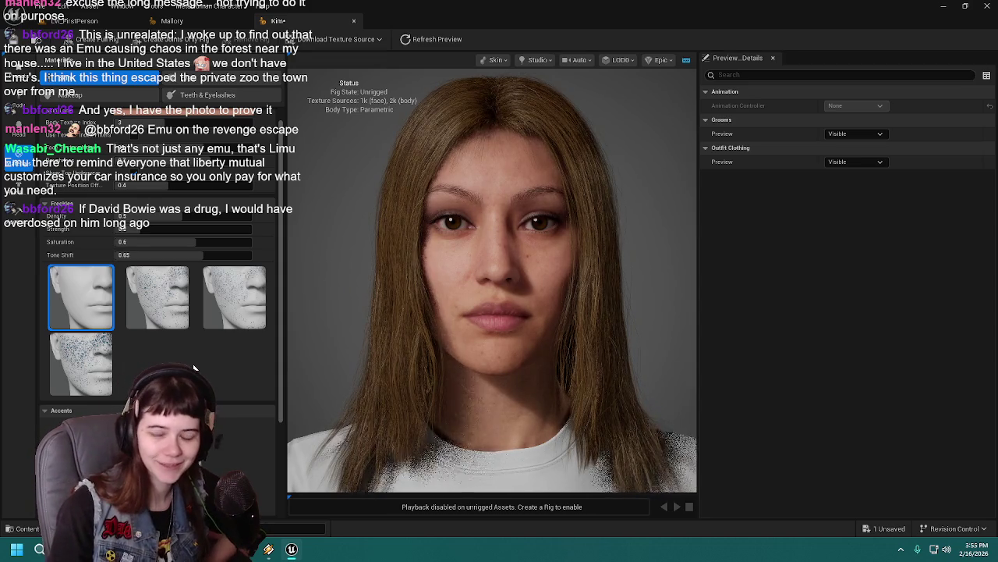
pyautogui.scroll(1, 219, 375)
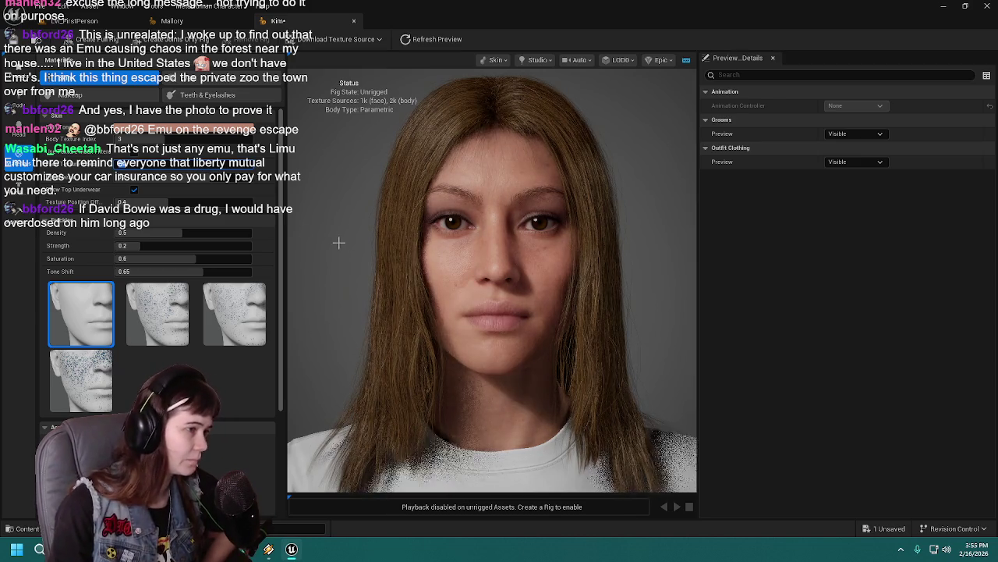
pyautogui.scroll(-2, 335, 238)
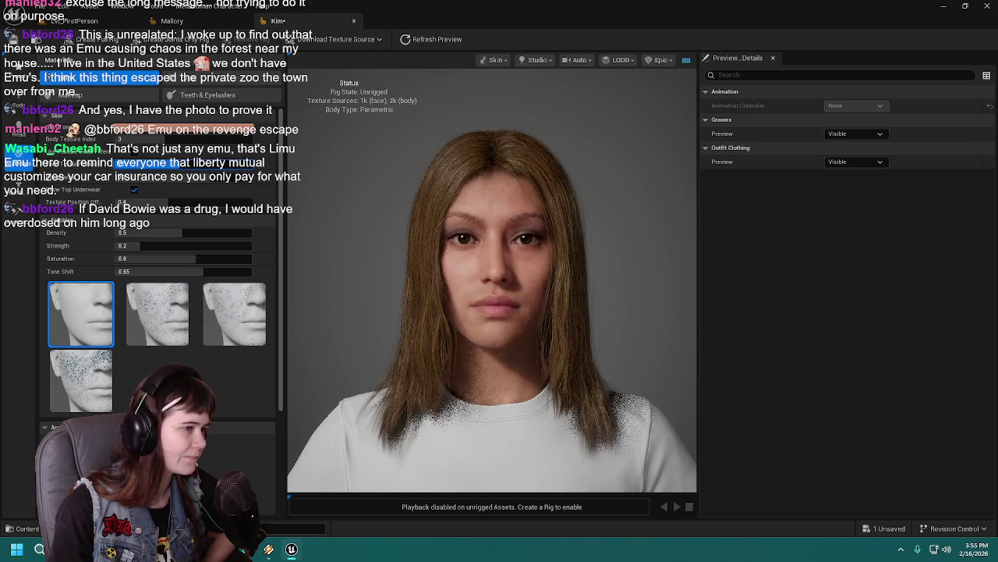
# Raise Kim's Face Texture Index step by step from 74 to 96
pyautogui.moveTo(181, 164); pyautogui.dragTo(184, 164)
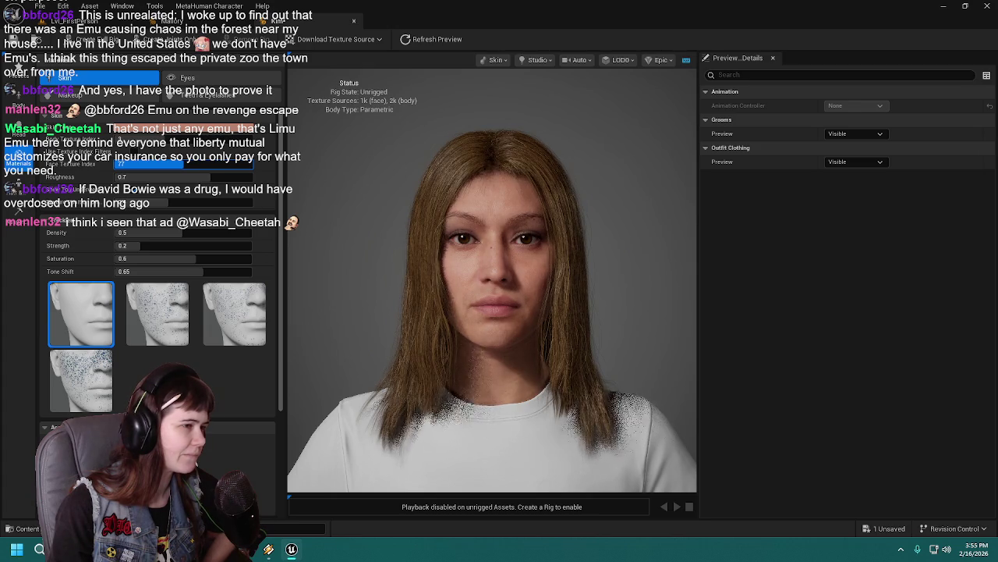
pyautogui.moveTo(183, 163); pyautogui.dragTo(187, 164)
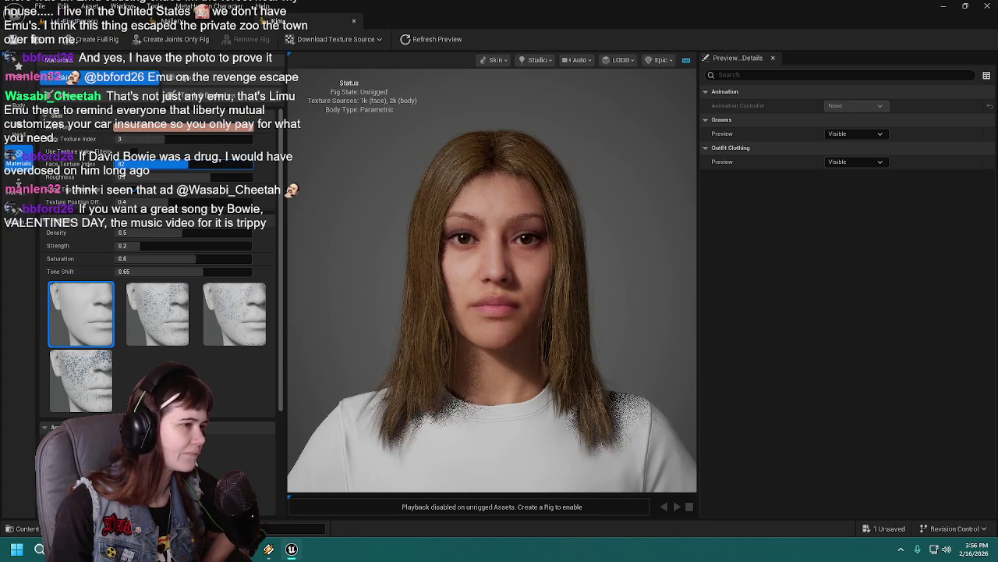
pyautogui.moveTo(188, 164); pyautogui.dragTo(198, 164)
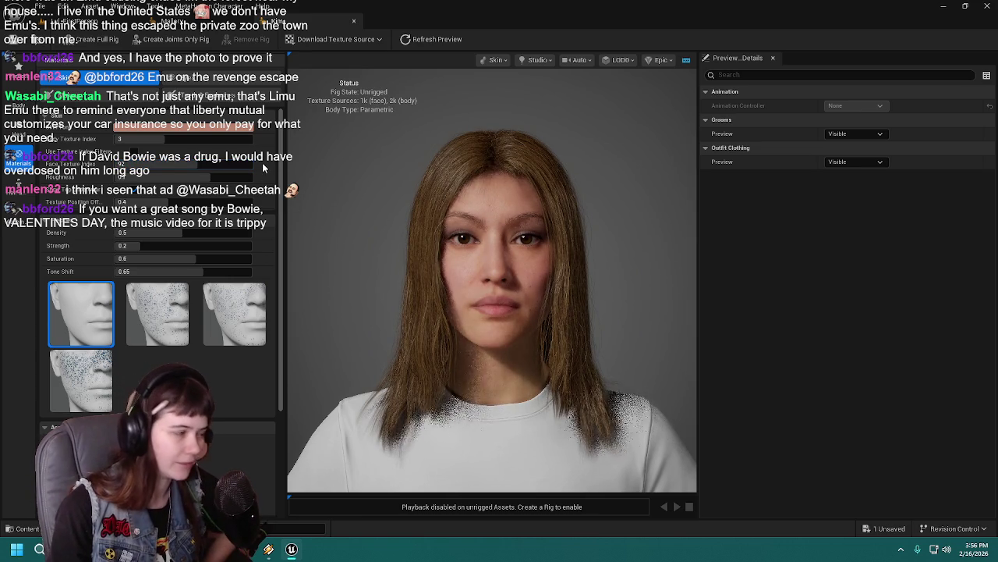
pyautogui.moveTo(199, 164); pyautogui.dragTo(200, 164)
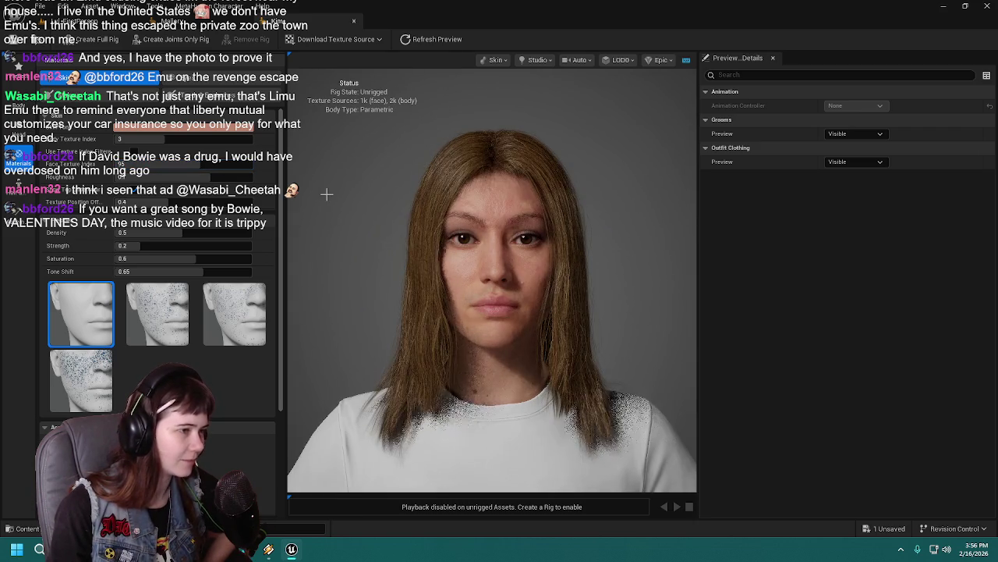
pyautogui.scroll(2, 327, 194)
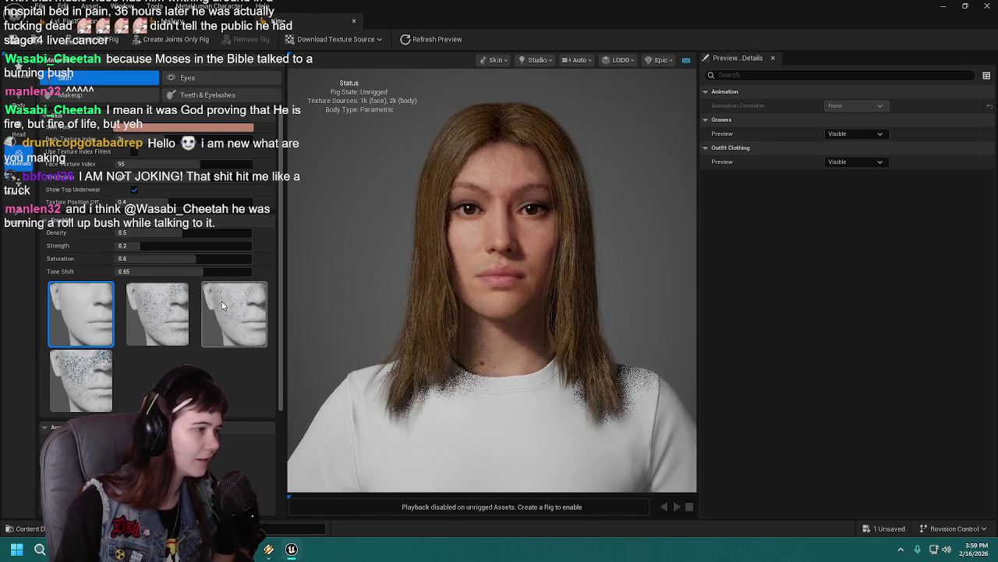
# Zoom in on Kim's lips and back out, then move the Face Texture Index to 96
pyautogui.scroll(-1, 156, 328)
pyautogui.scroll(1, 156, 328)
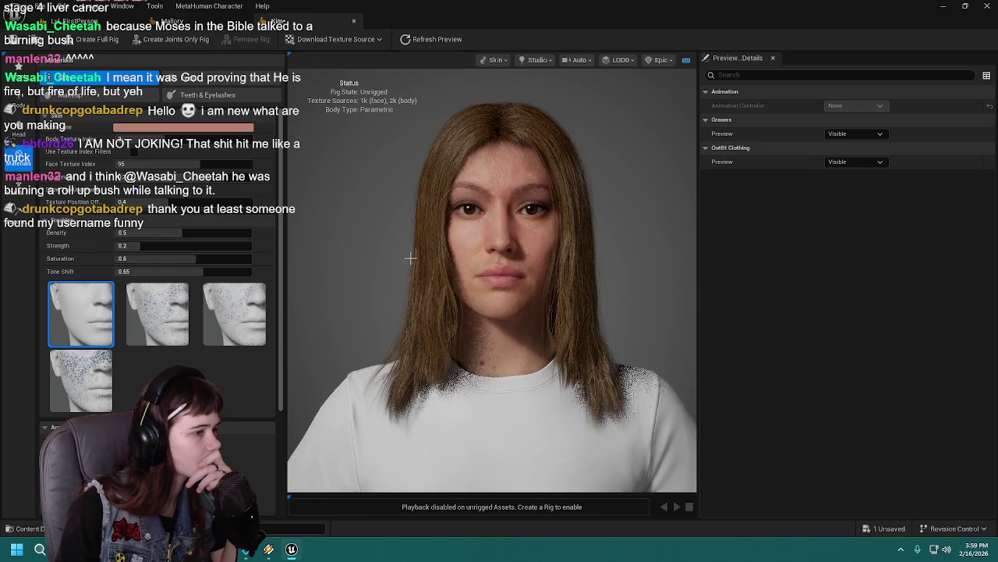
pyautogui.scroll(5, 388, 248)
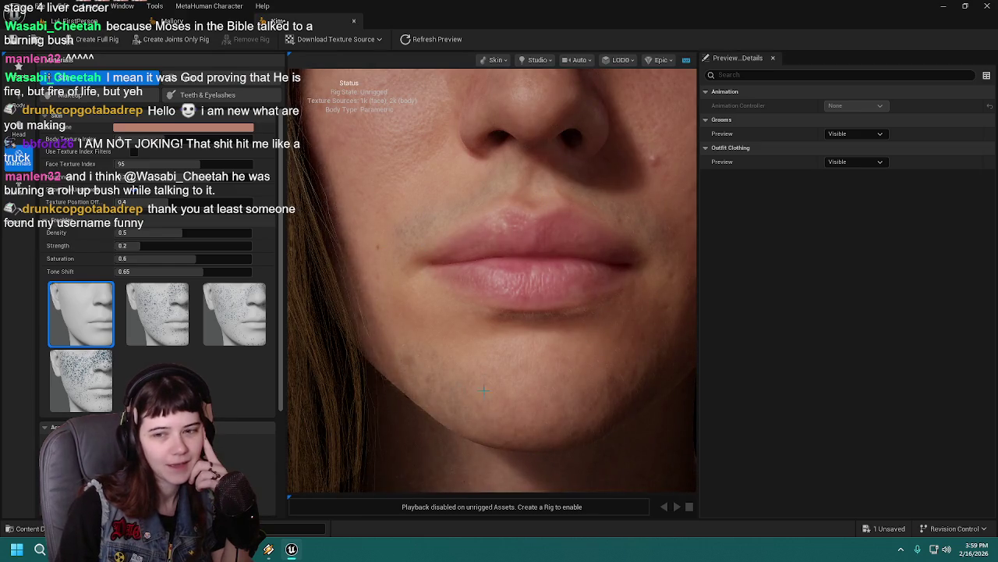
pyautogui.scroll(-4, 392, 362)
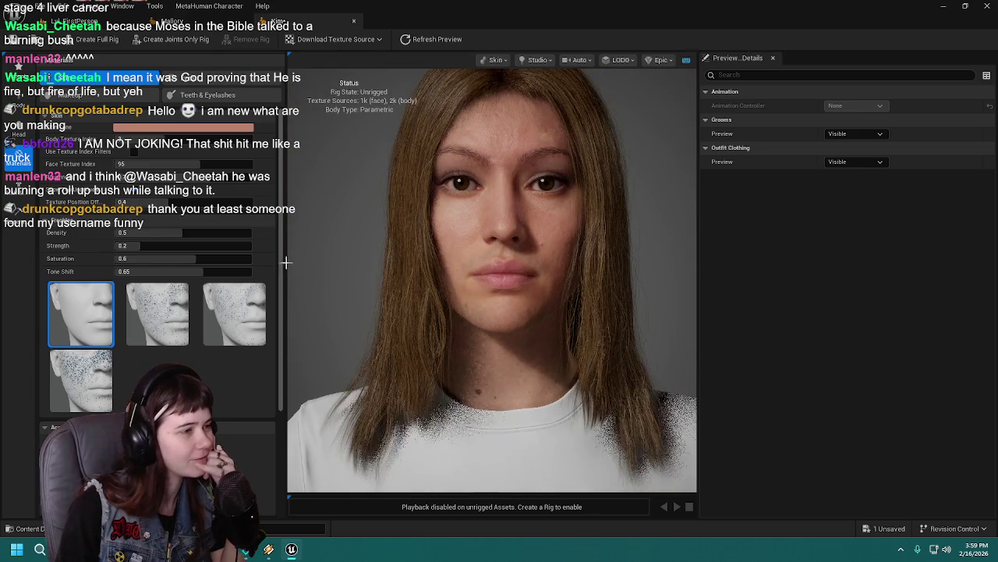
pyautogui.scroll(-2, 287, 263)
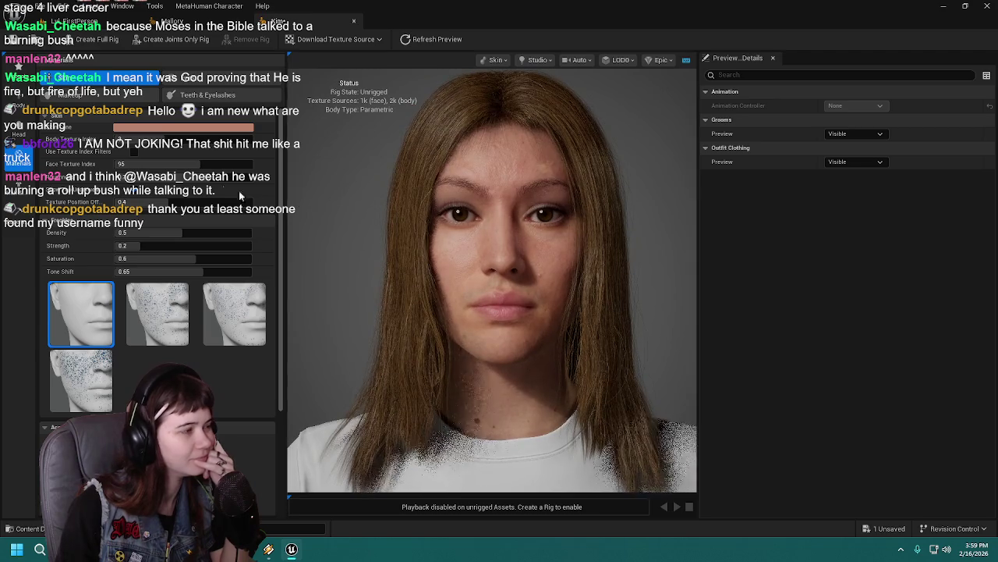
pyautogui.moveTo(207, 164)
pyautogui.mouseDown()
pyautogui.moveTo(220, 164)
pyautogui.moveTo(208, 163)
pyautogui.mouseUp()
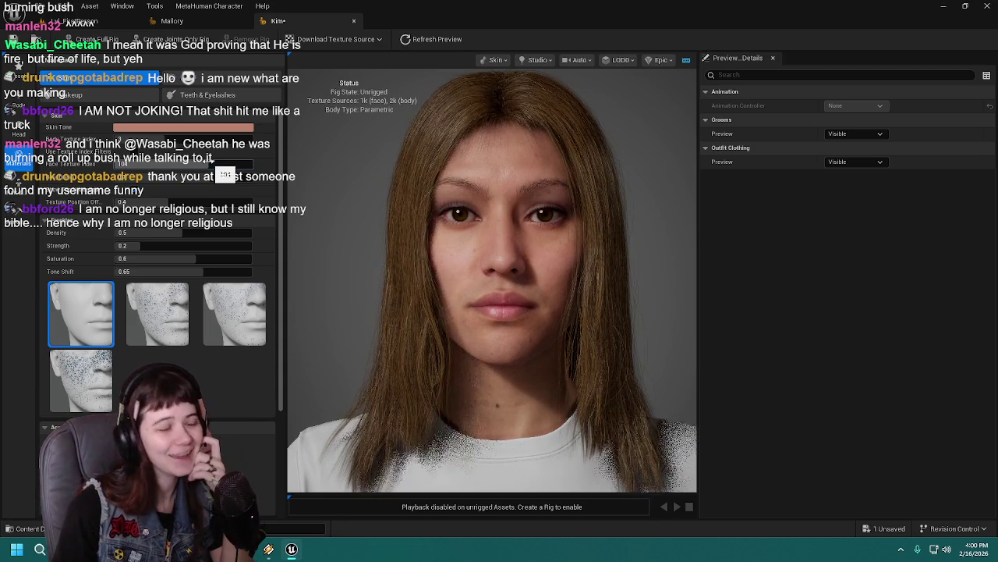
pyautogui.moveTo(225, 174)
pyautogui.mouseDown()
pyautogui.moveTo(249, 164)
pyautogui.moveTo(209, 164)
pyautogui.mouseUp()
# Zoom the viewport out to view Kim's face with skin texture 106
pyautogui.scroll(-2, 328, 207)
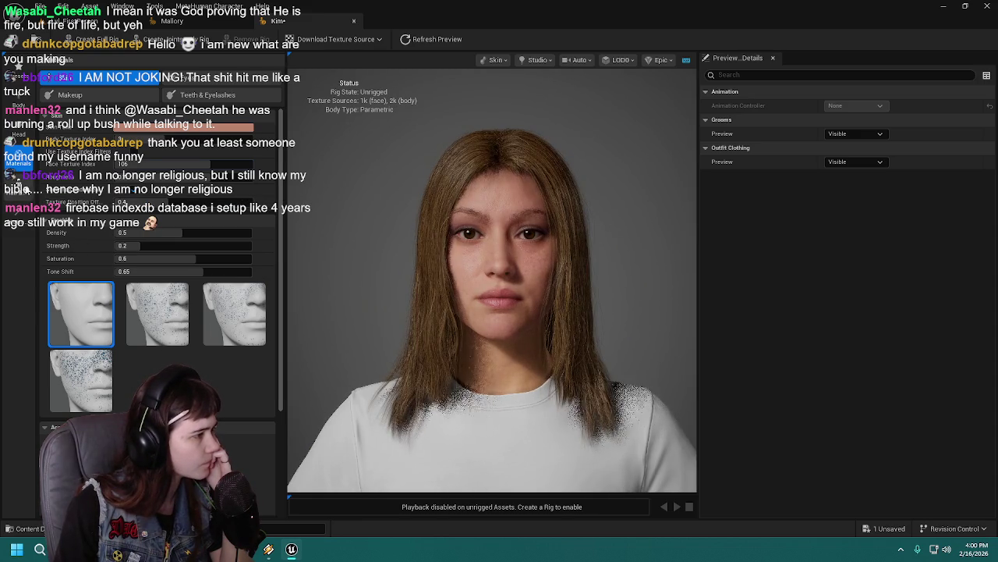
# Show the Long Straight (Hair) override settings, scrolled down to the Ombre options
pyautogui.click(19, 188)
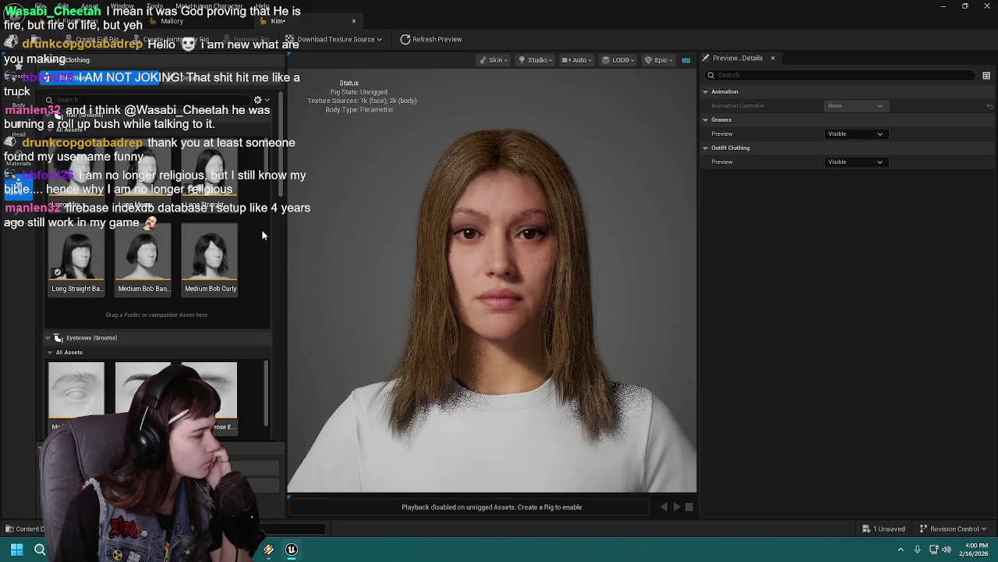
pyautogui.scroll(-2, 250, 383)
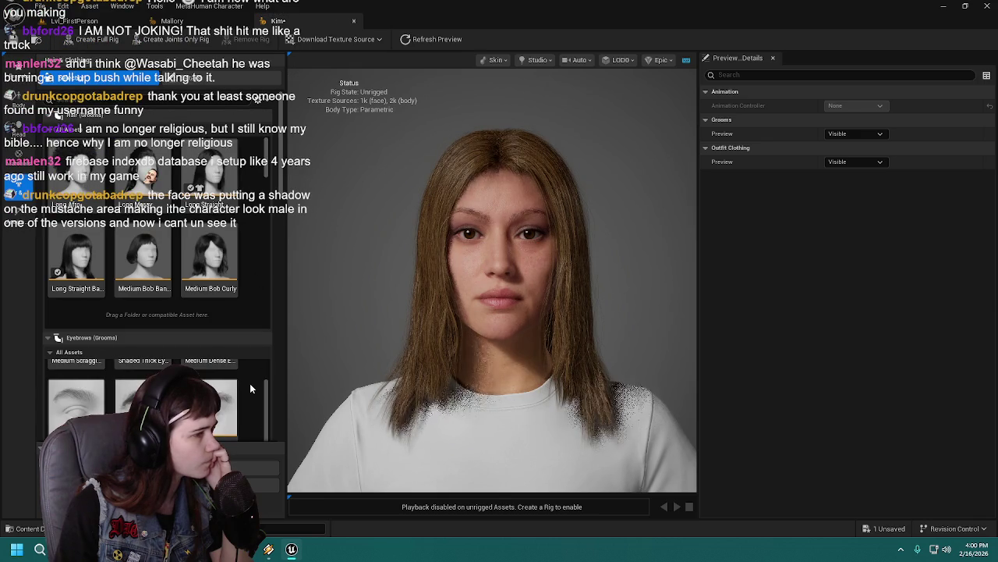
pyautogui.scroll(1, 249, 383)
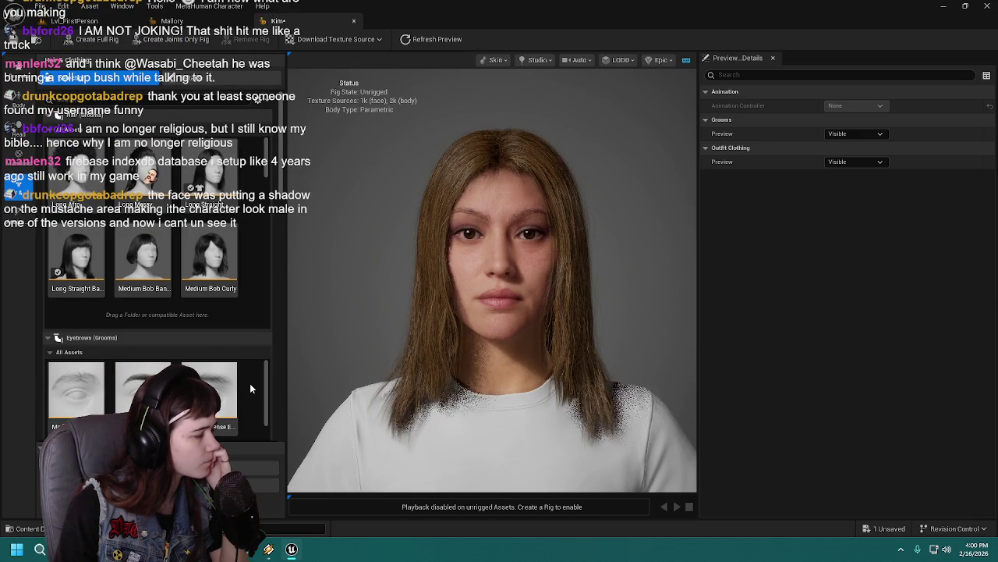
pyautogui.click(224, 79)
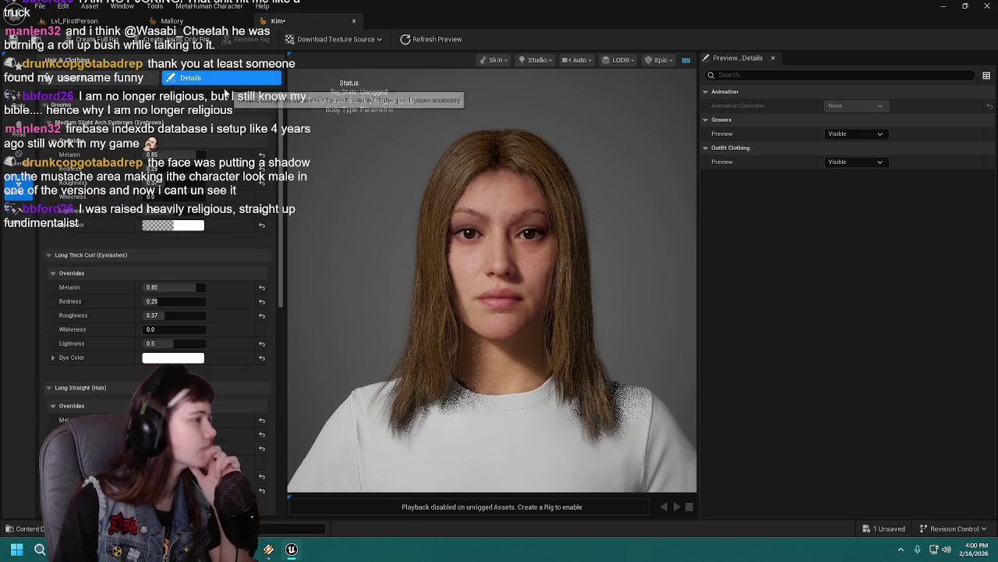
pyautogui.scroll(-5, 105, 326)
pyautogui.scroll(4, 106, 325)
pyautogui.scroll(-3, 117, 323)
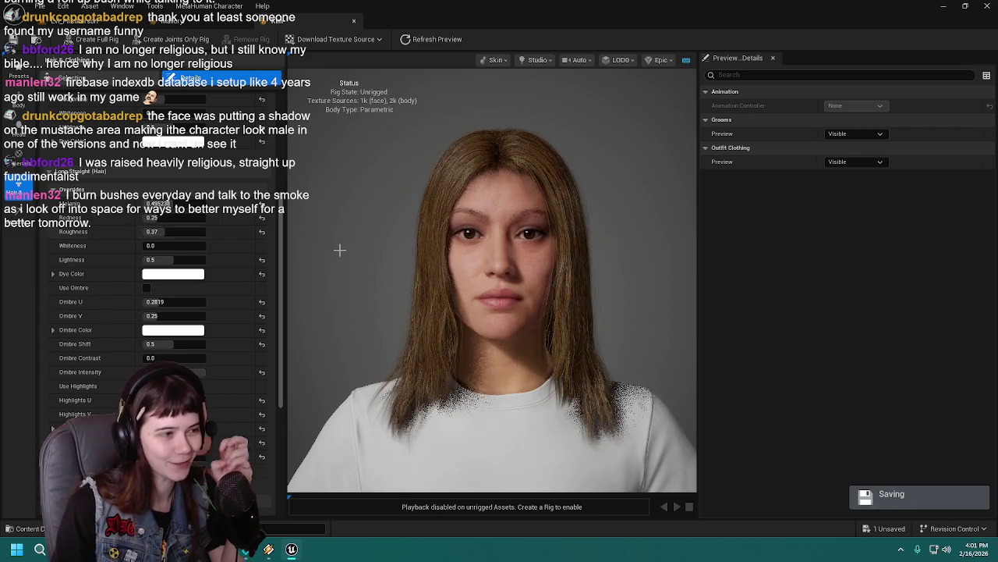
pyautogui.scroll(5, 338, 250)
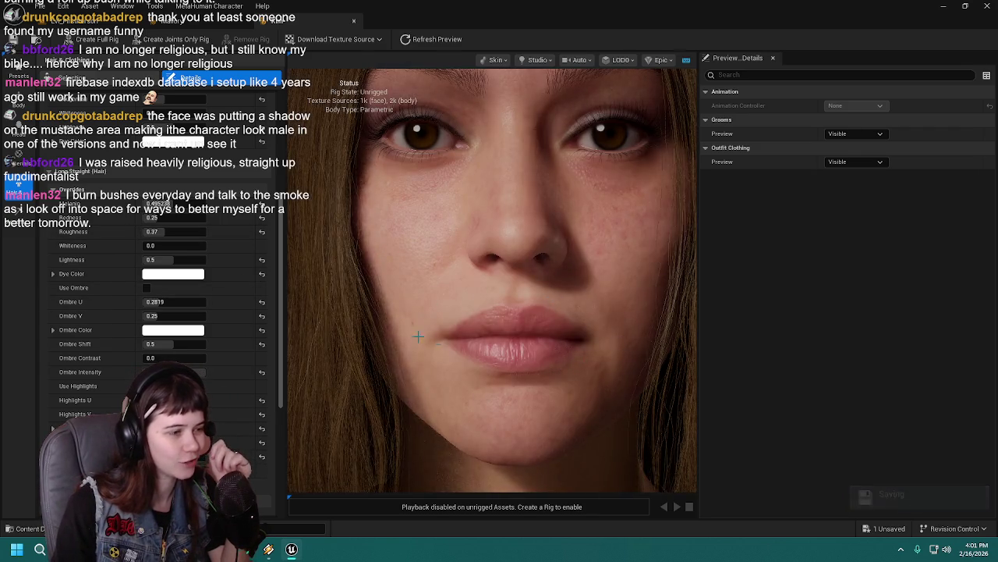
pyautogui.scroll(-5, 375, 302)
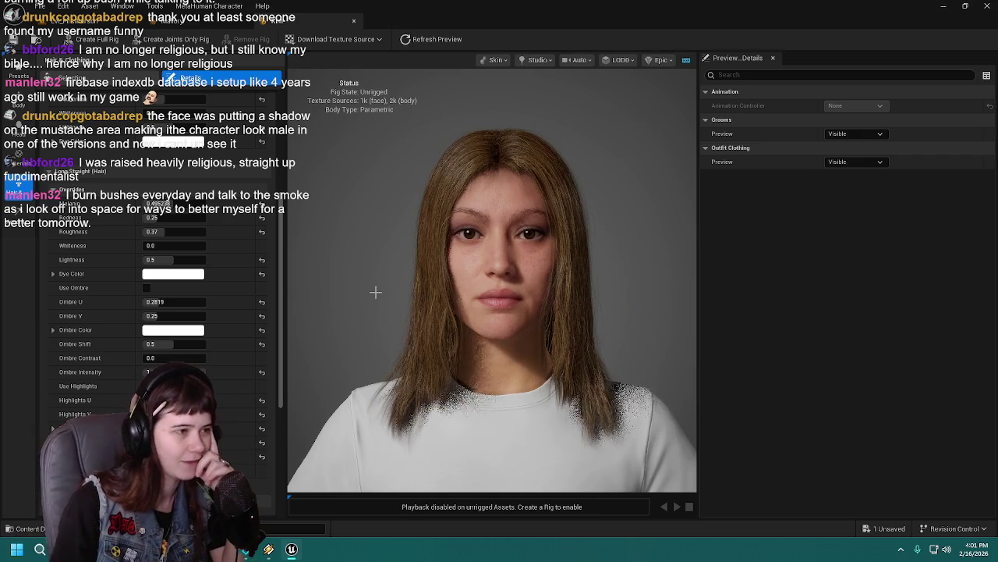
pyautogui.moveTo(380, 297); pyautogui.dragTo(380, 259)
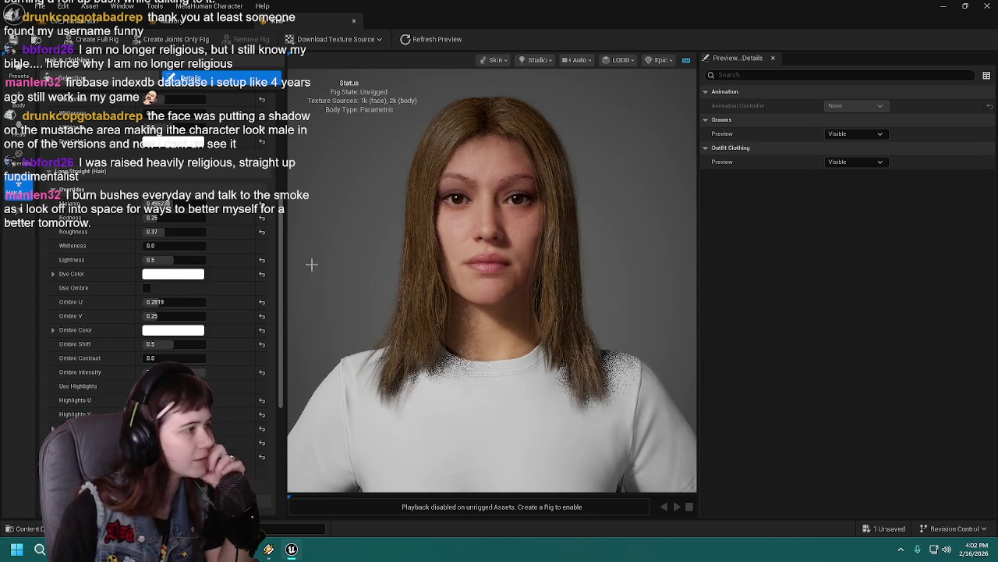
pyautogui.scroll(5, 251, 233)
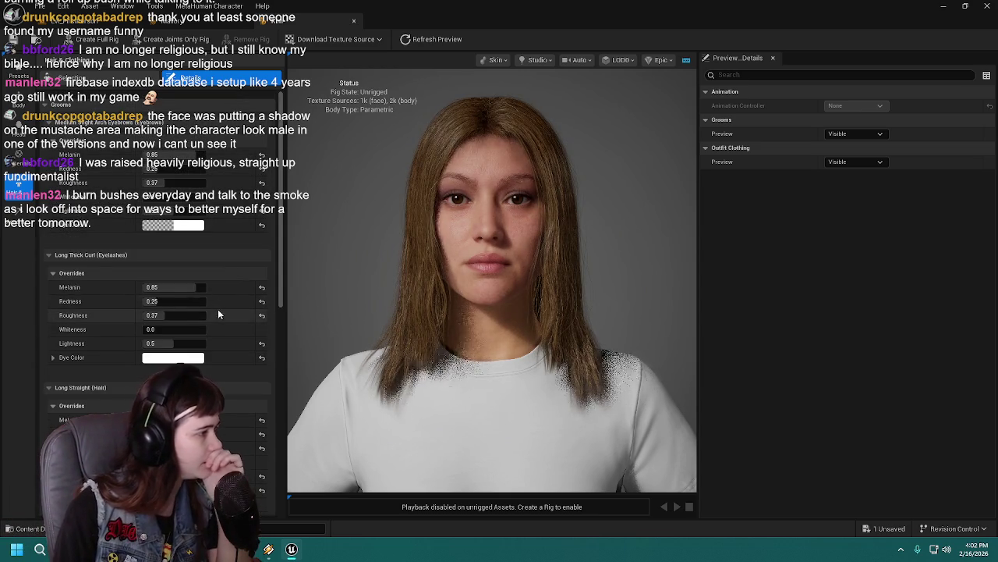
# Toggle Use Ombre on and off, then raise the hair Melanin to about 0.65
pyautogui.scroll(-5, 78, 248)
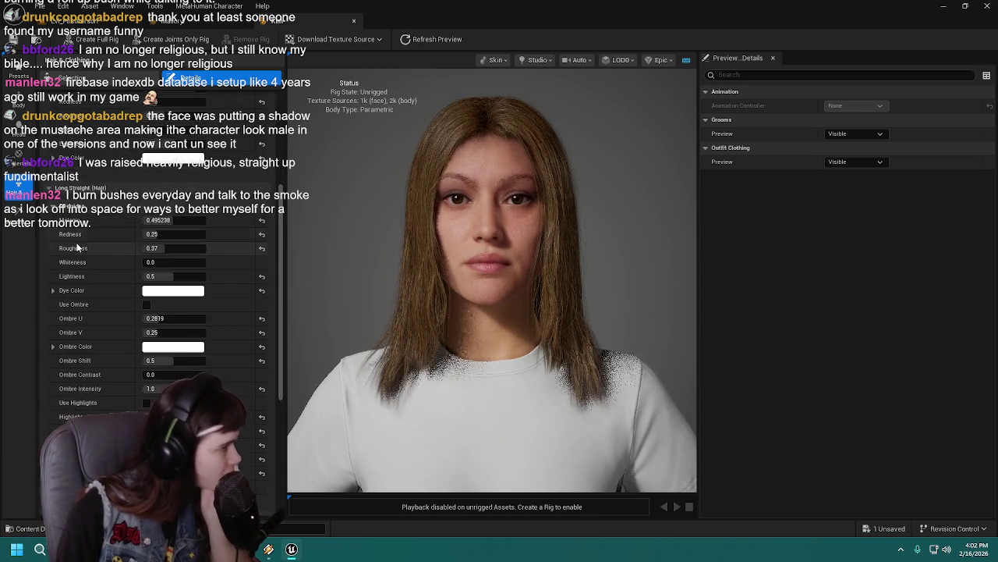
pyautogui.scroll(-2, 78, 248)
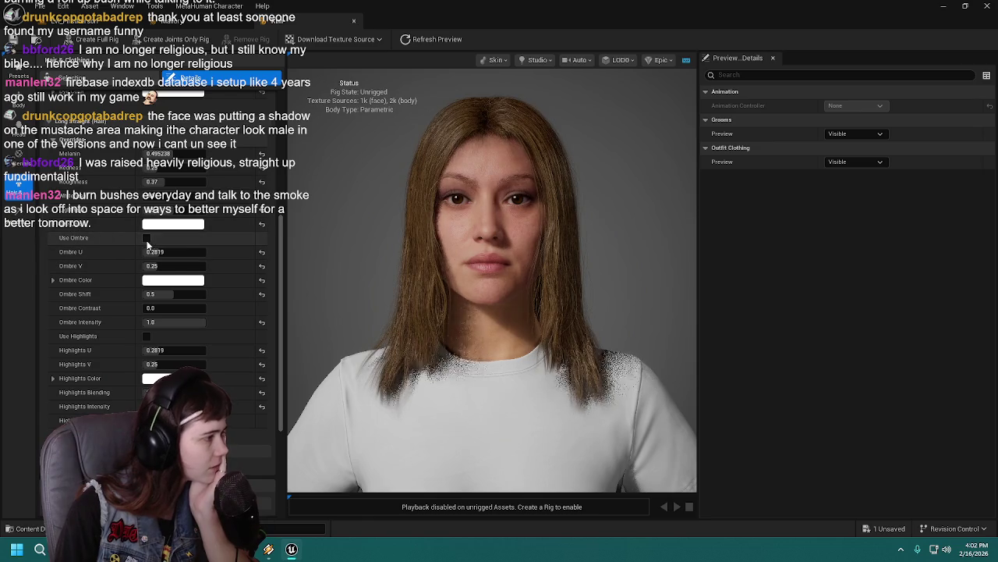
pyautogui.click(147, 239)
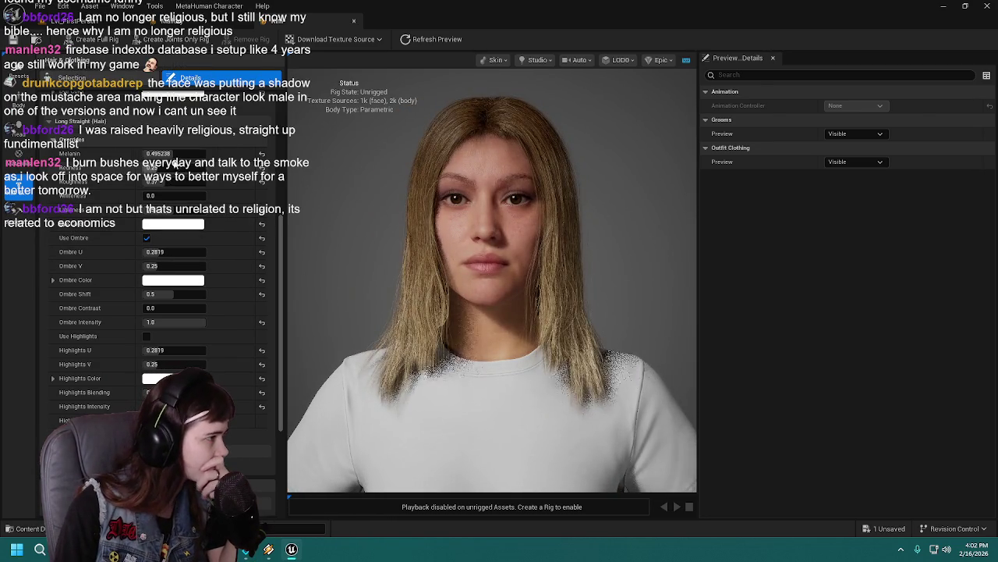
pyautogui.click(146, 238)
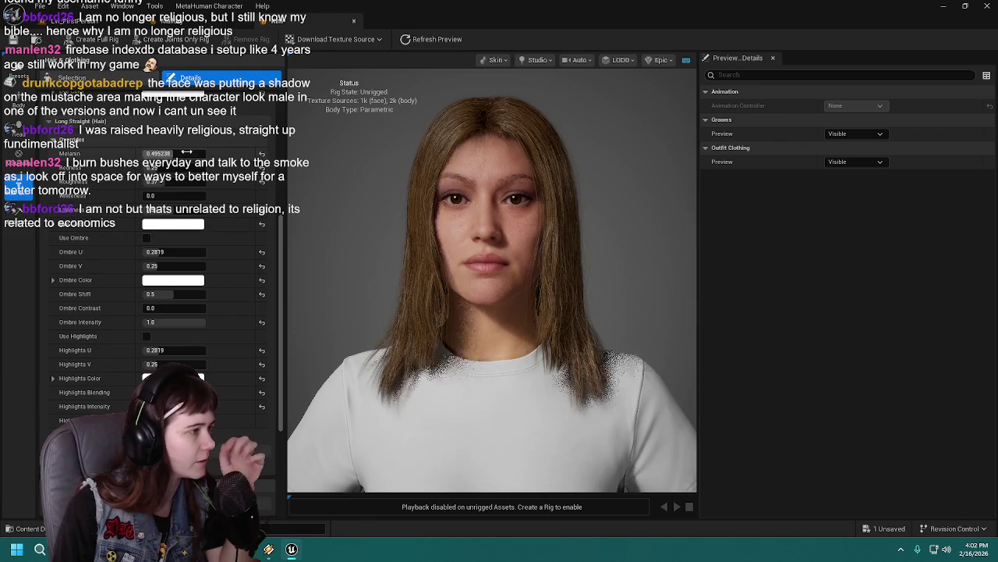
pyautogui.moveTo(173, 154)
pyautogui.mouseDown()
pyautogui.moveTo(214, 162)
pyautogui.moveTo(195, 162)
pyautogui.mouseUp()
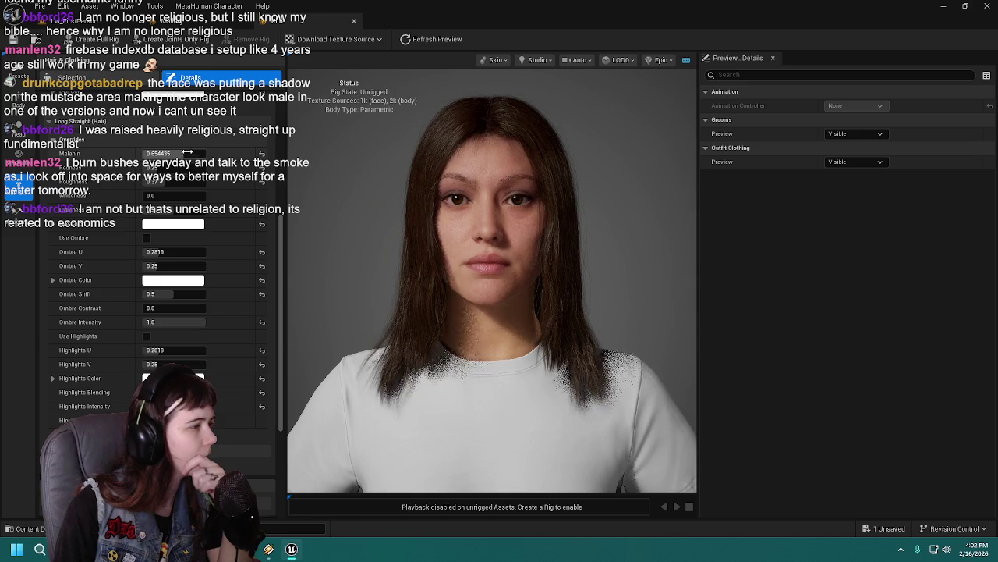
# Set hair Melanin to 0.65 and turn Use Ombre back on
pyautogui.click(201, 153)
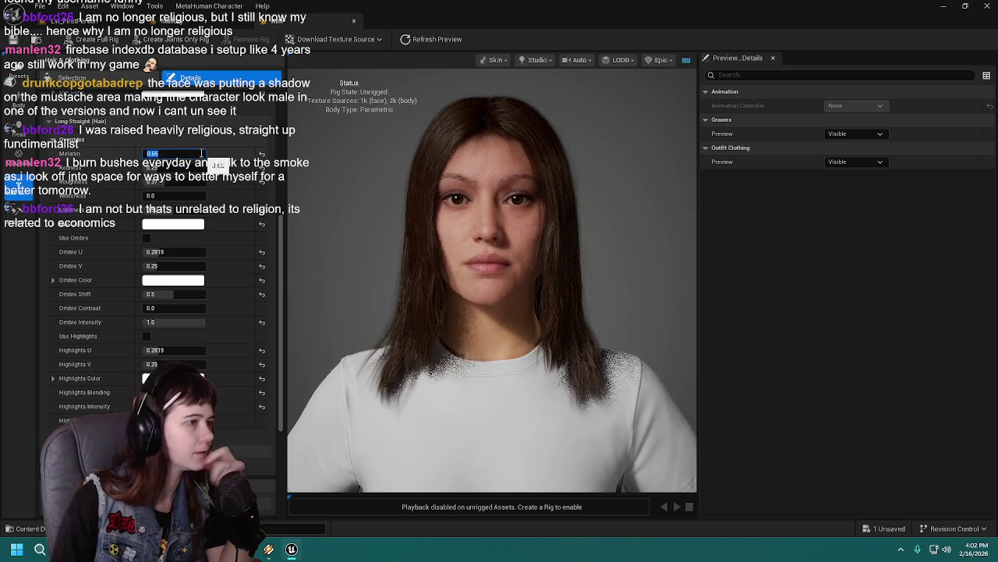
pyautogui.click(146, 238)
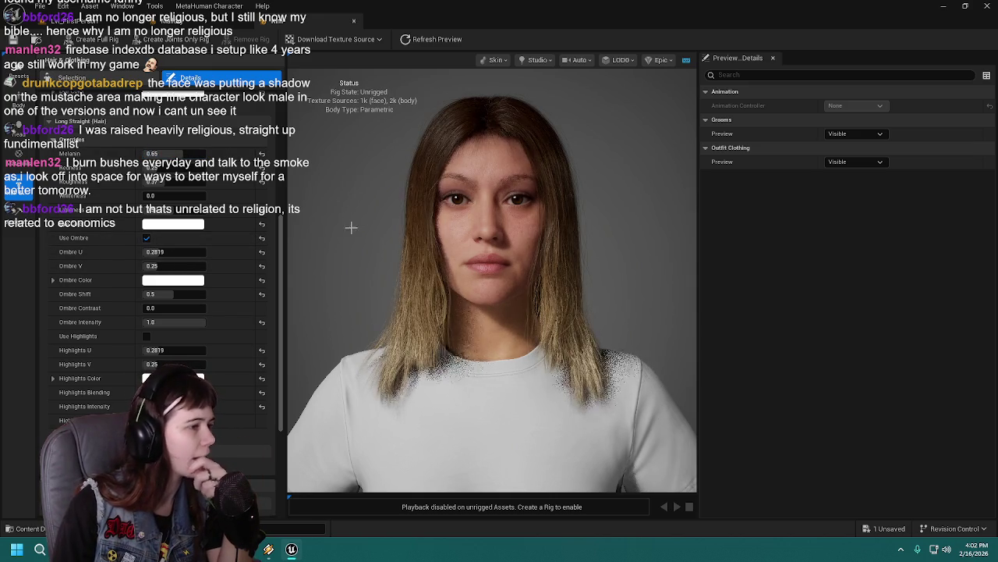
pyautogui.click(173, 252)
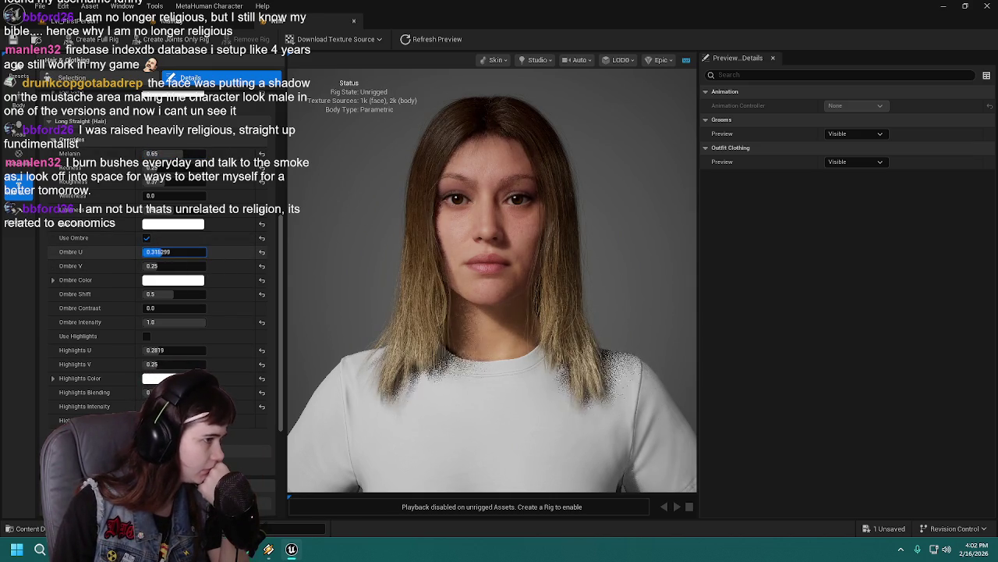
pyautogui.click(173, 266)
# Reset Ombre V to 0 and set Ombre U to about 0.35 for blonde ends
pyautogui.moveTo(173, 265)
pyautogui.mouseDown()
pyautogui.moveTo(181, 251)
pyautogui.moveTo(160, 251)
pyautogui.mouseUp()
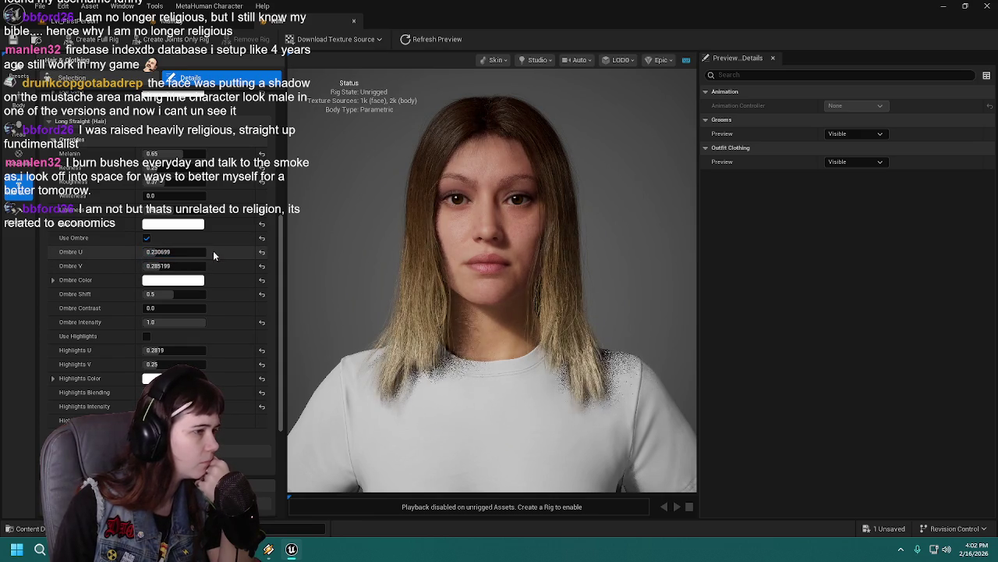
pyautogui.moveTo(179, 252); pyautogui.dragTo(167, 266)
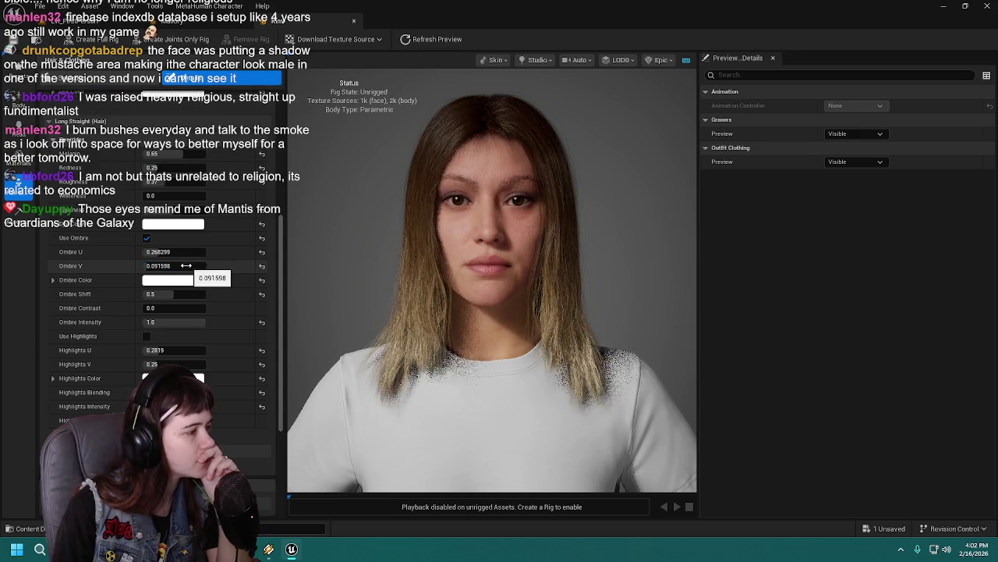
pyautogui.click(262, 266)
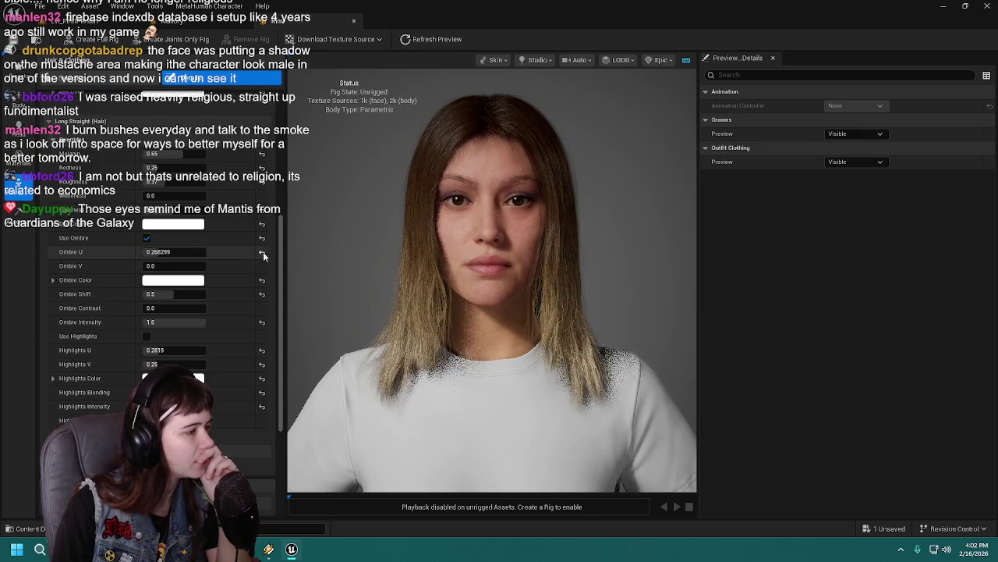
pyautogui.click(262, 252)
pyautogui.moveTo(173, 252); pyautogui.dragTo(178, 253)
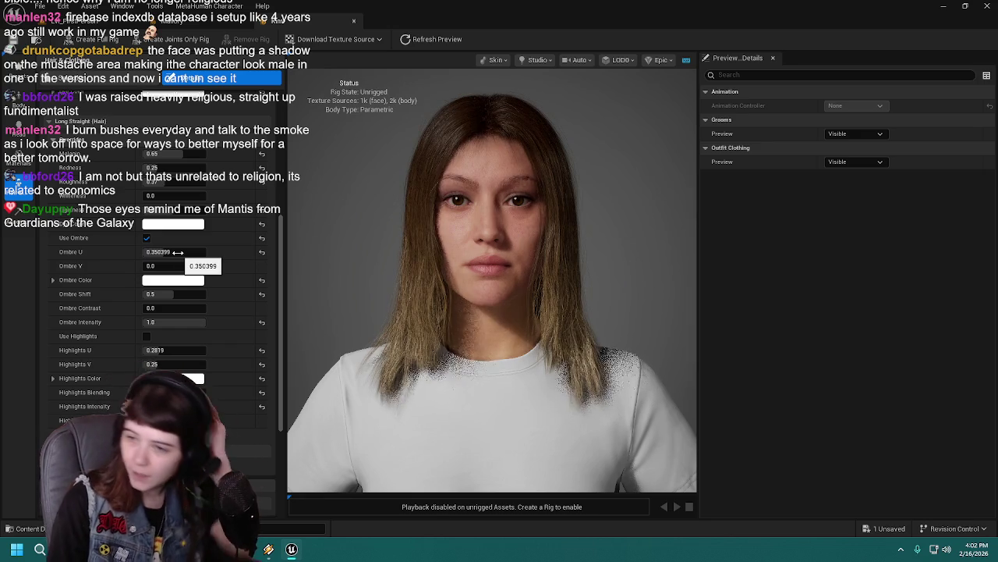